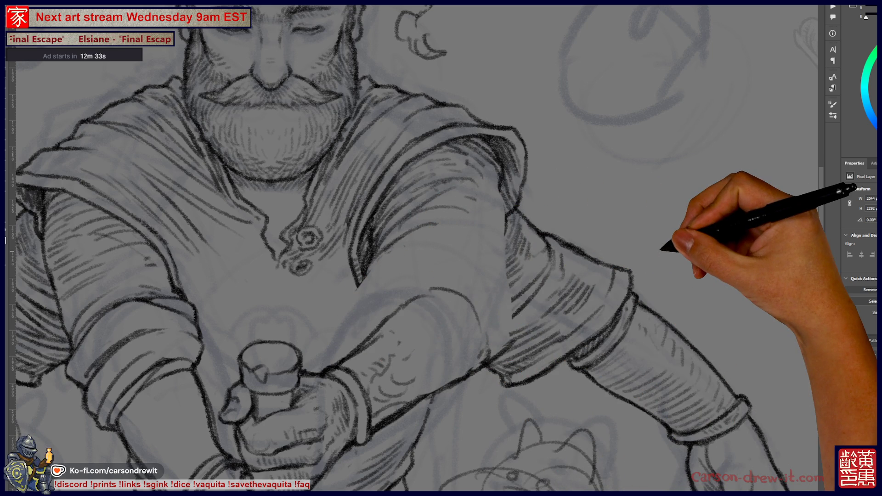
Draw hatching strokes over the bearded man's right sleeve near the sword hilt, then check the whole card.
key("ctrl+minus")
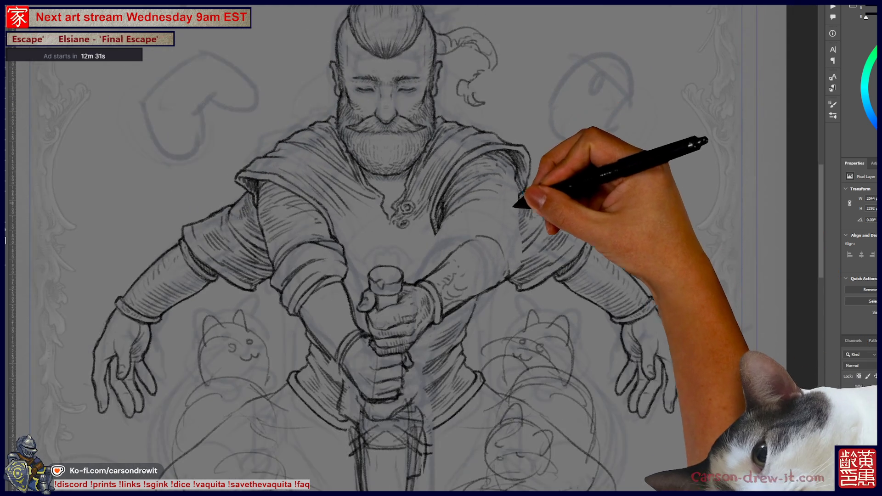
scroll(593, 272, "up", 1)
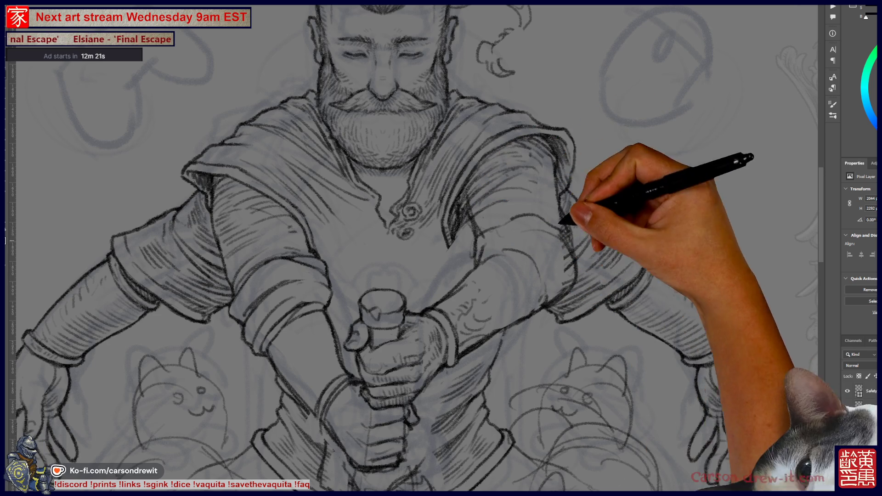
left_click_drag(382, 89, 449, 211)
left_click_drag(441, 248, 441, 143)
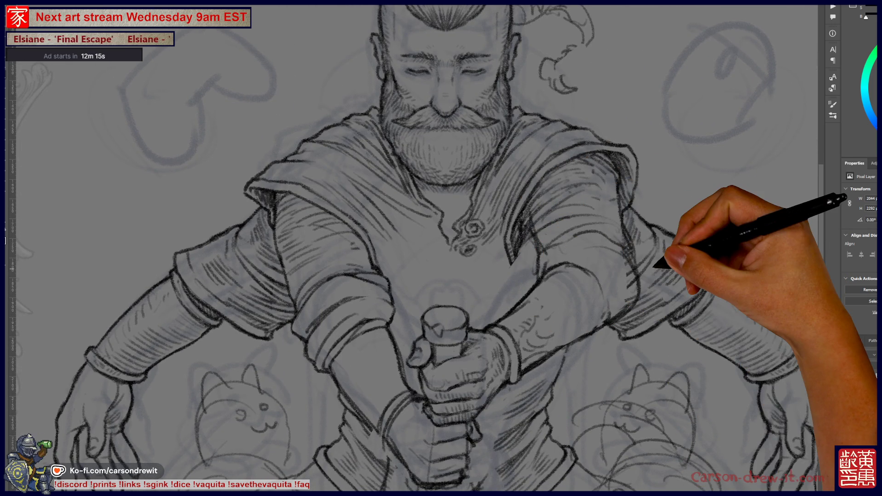
key("ctrl+minus")
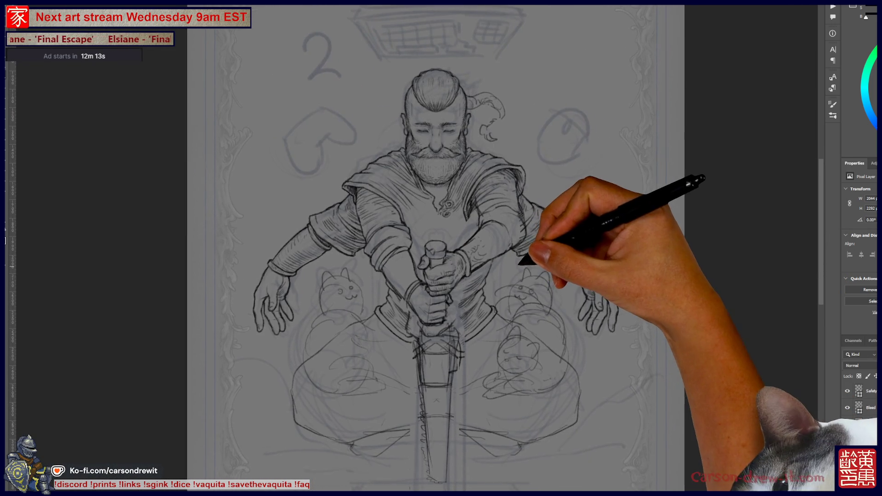
left_click_drag(441, 248, 437, 248)
key("ctrl+plus")
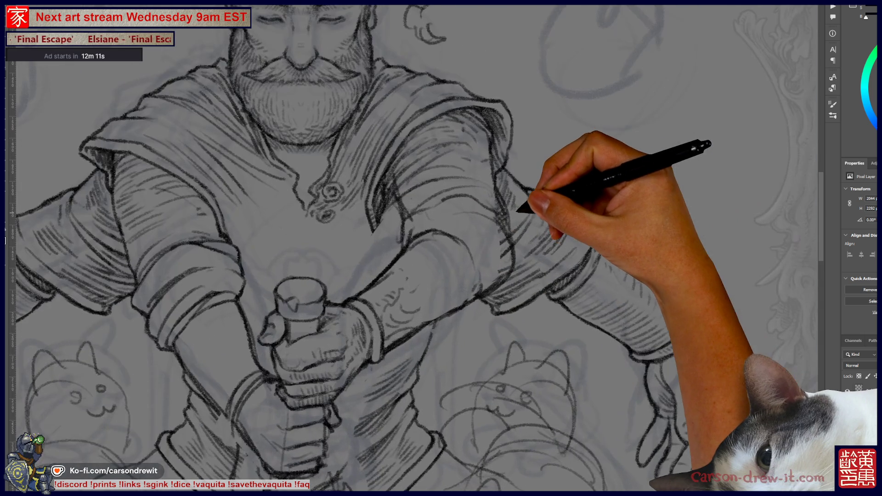
left_click_drag(565, 298, 639, 338)
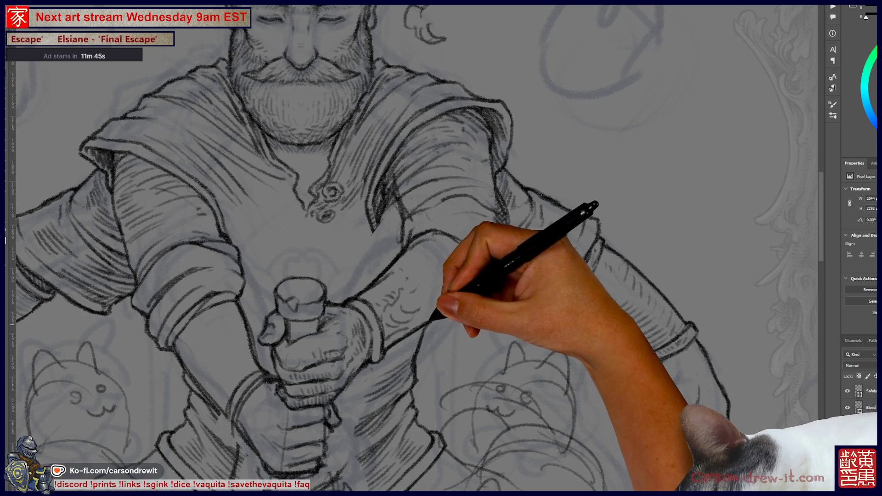
key("ctrl+0")
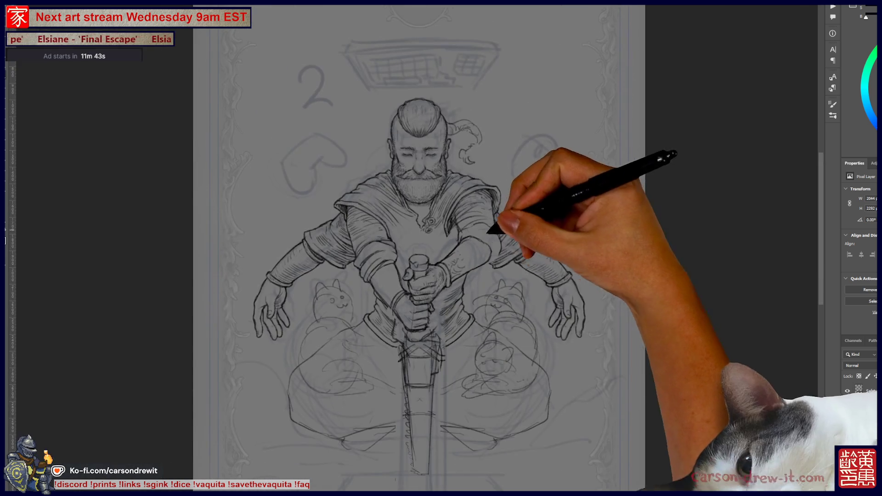
left_click_drag(547, 382, 562, 400)
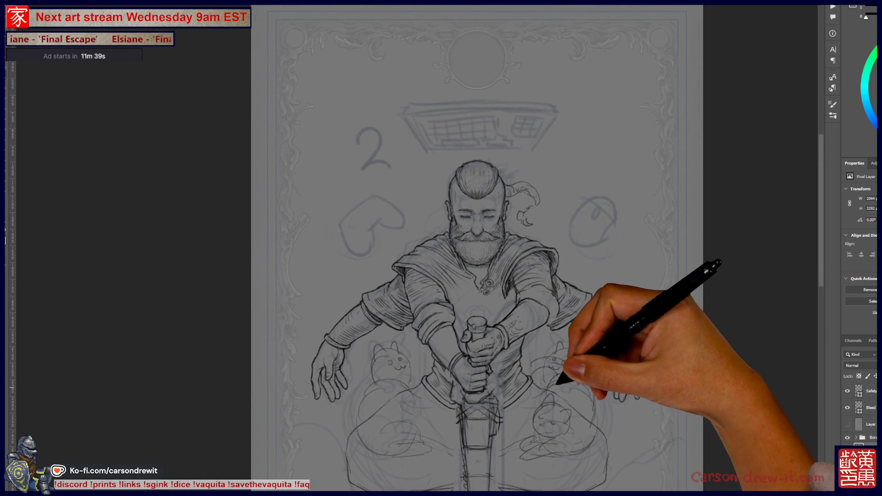
left_click_drag(527, 329, 572, 329)
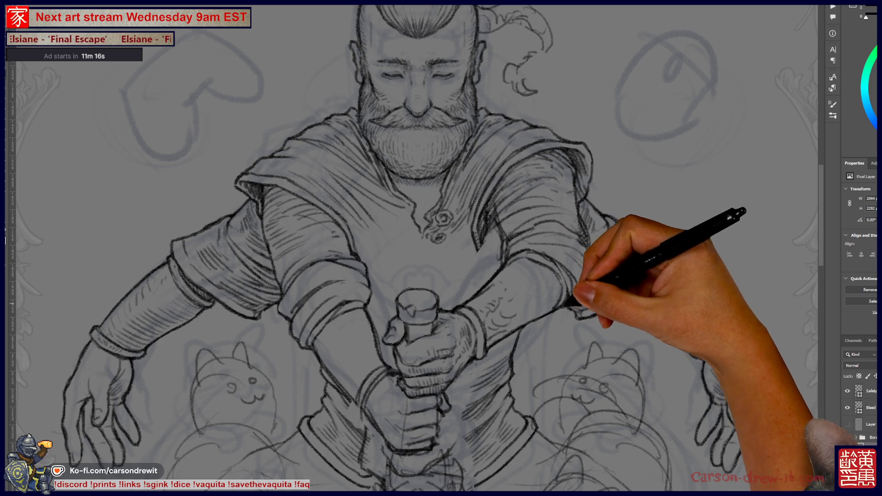
left_click_drag(441, 248, 521, 292)
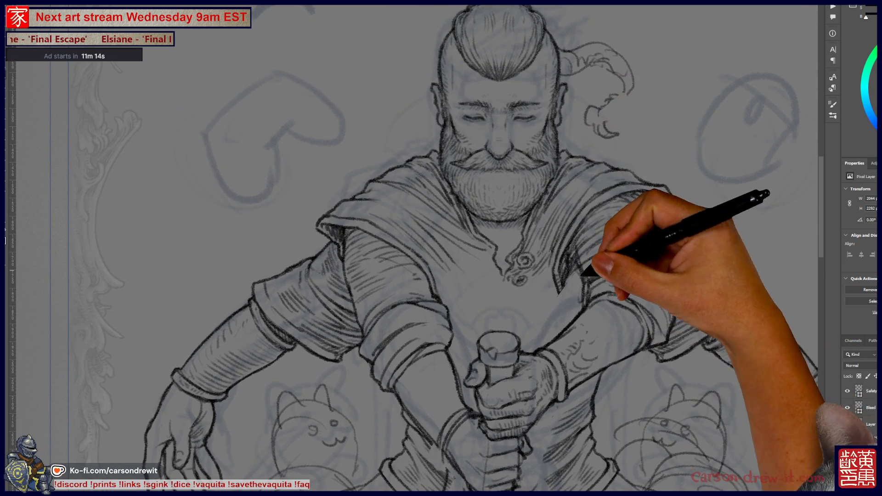
left_click_drag(586, 265, 576, 252)
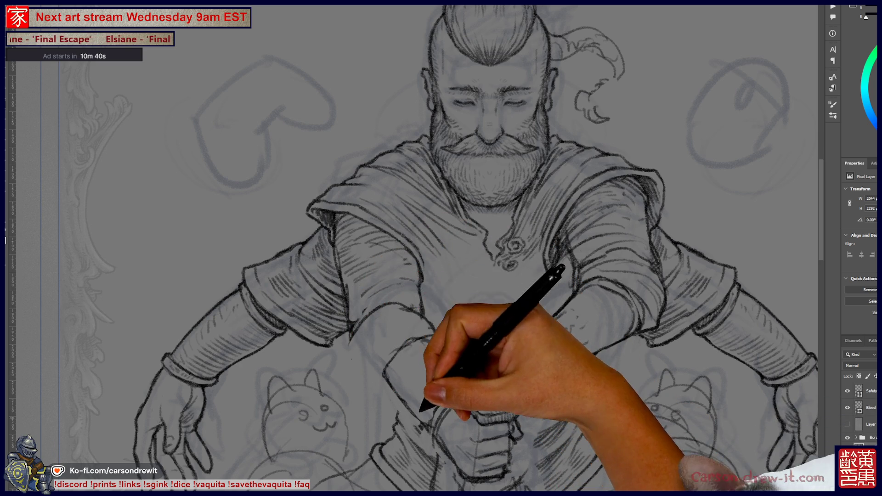
left_click_drag(487, 248, 386, 262)
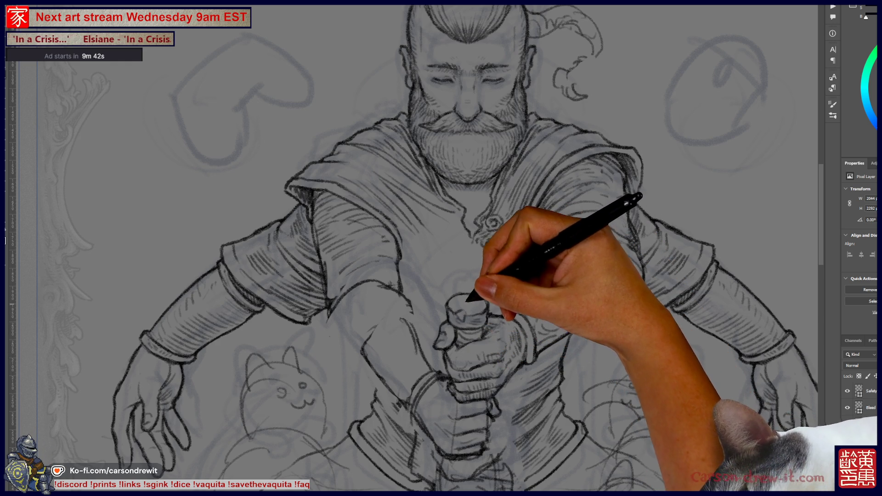
left_click_drag(441, 249, 506, 274)
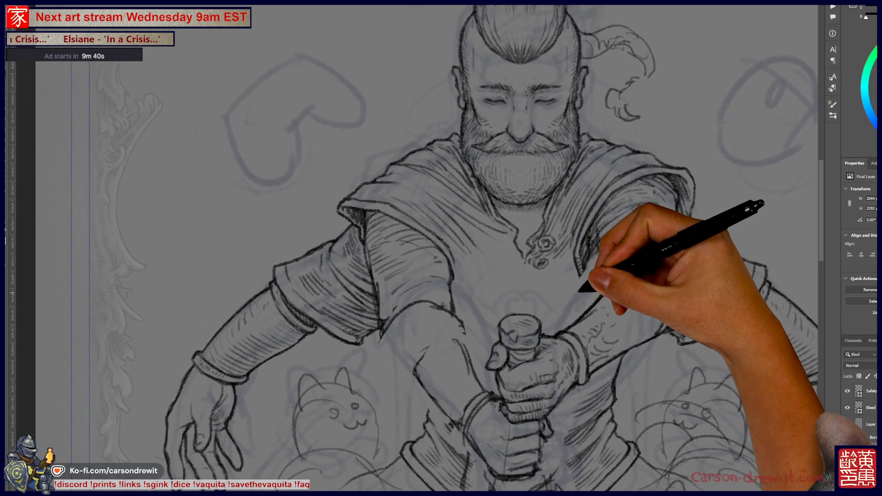
Pan the canvas to bring the lower part of the sketch into view.
left_click_drag(441, 248, 430, 142)
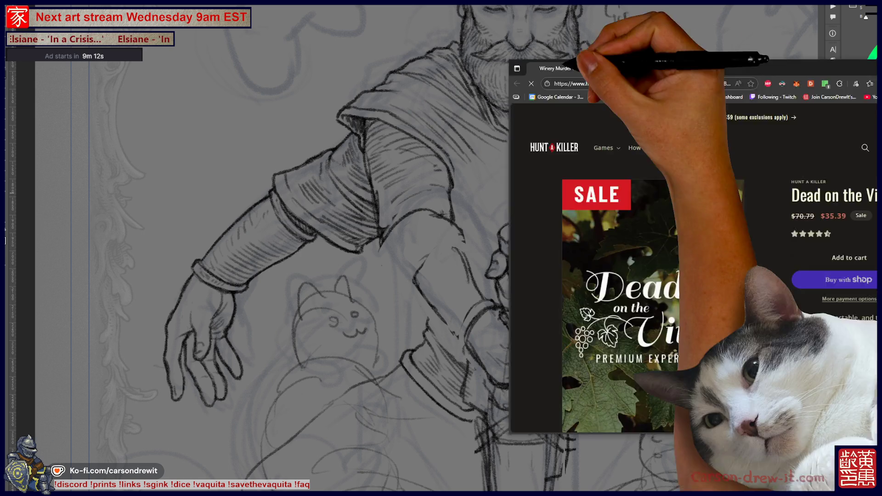
Scroll the Dead on the Vine page and open the first product photo enlarged.
scroll(275, 207, "down", 3)
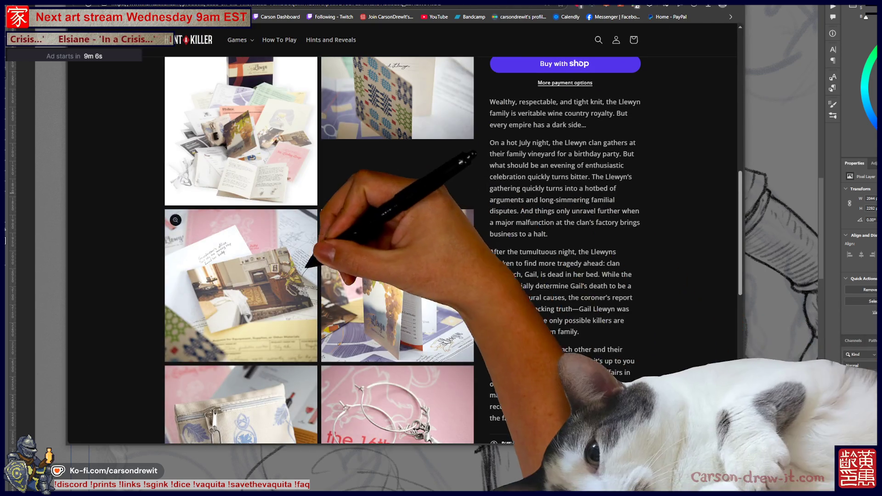
scroll(349, 250, "down", 5)
scroll(322, 230, "up", 1)
scroll(321, 230, "up", 3)
scroll(322, 230, "up", 5)
left_click(239, 211)
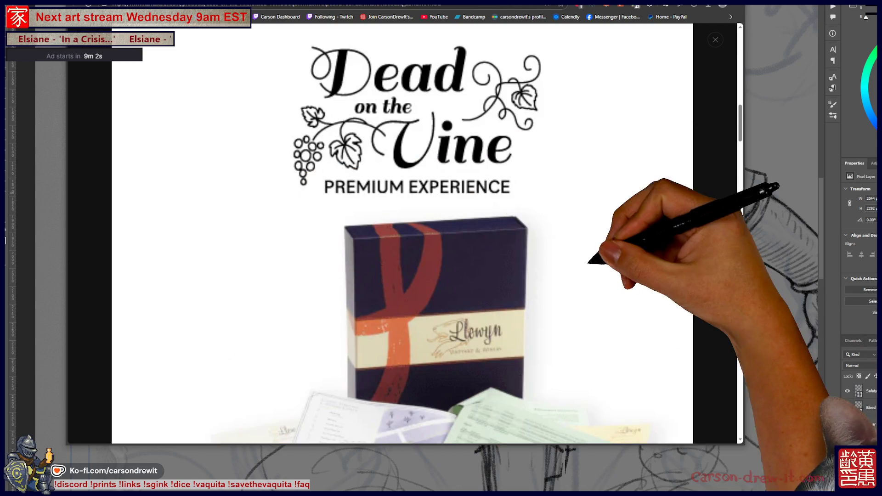
Browse through the enlarged product photos, zooming the page in to inspect them closer.
scroll(402, 233, "down", 5)
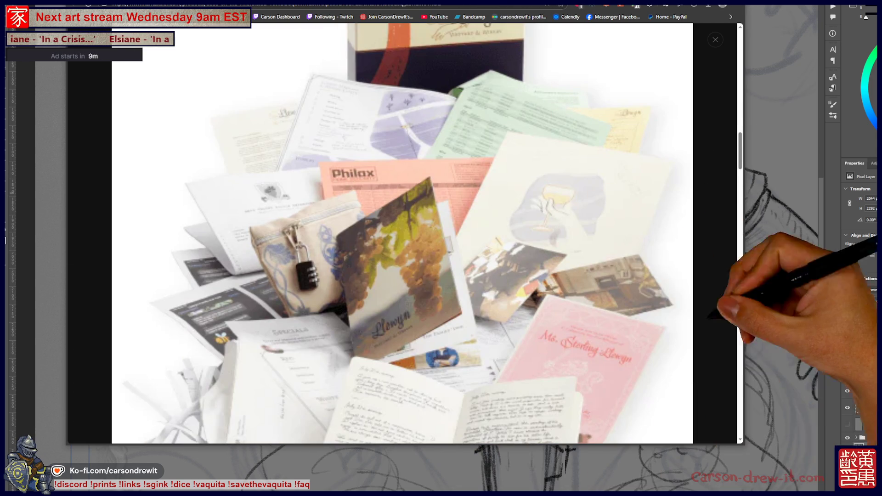
scroll(402, 229, "down", 3)
scroll(402, 230, "down", 1)
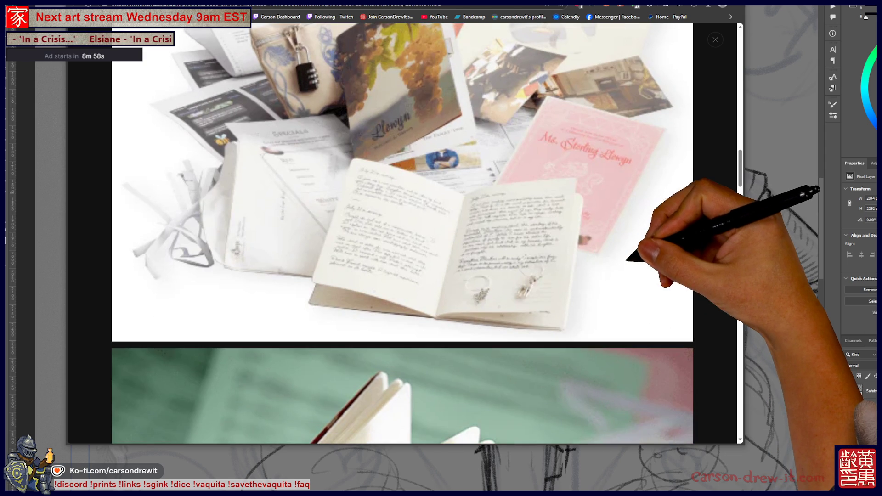
scroll(402, 230, "down", 2)
scroll(402, 230, "down", 2)
scroll(402, 233, "down", 4)
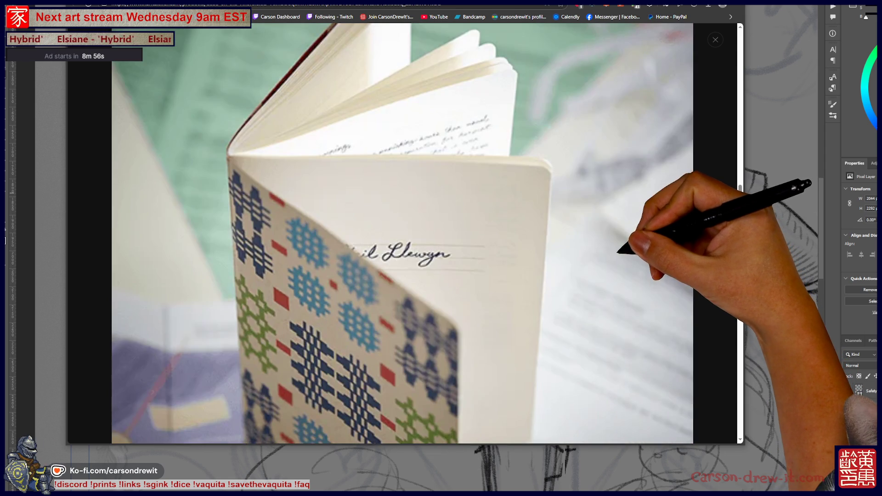
scroll(402, 233, "down", 4)
scroll(402, 233, "down", 4)
scroll(402, 234, "down", 4)
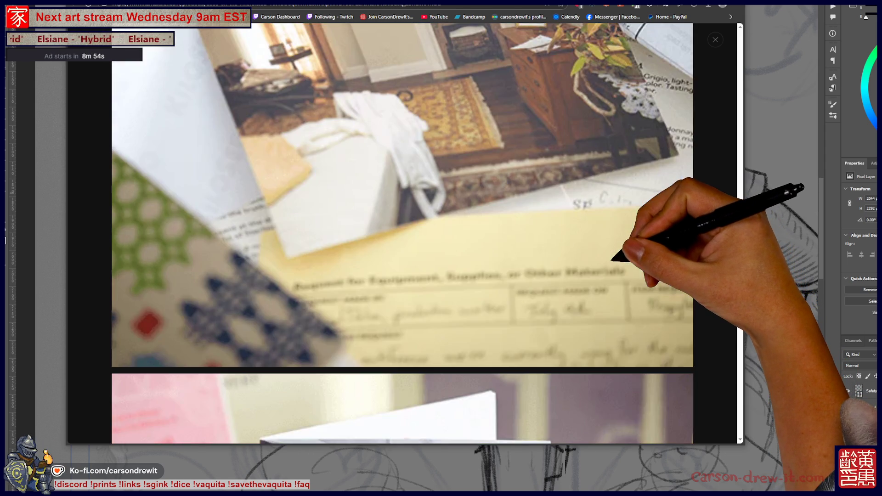
scroll(402, 234, "down", 4)
scroll(402, 233, "down", 2)
scroll(402, 234, "down", 3)
scroll(402, 233, "down", 1)
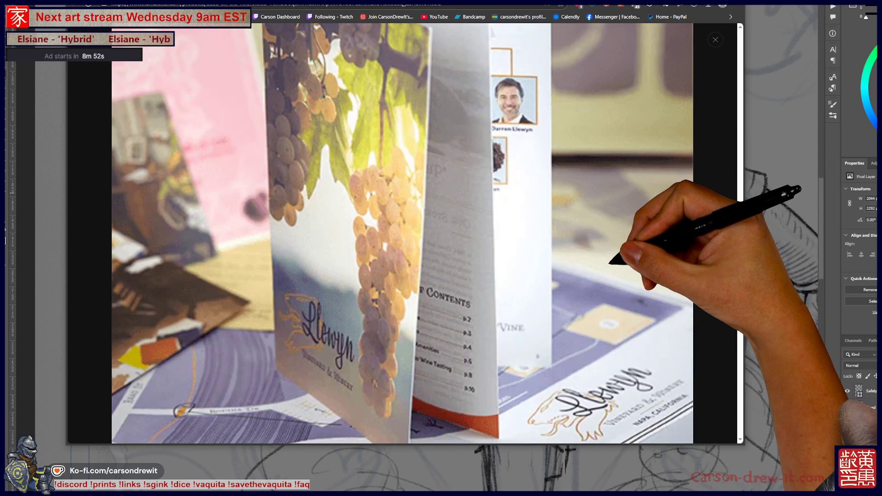
scroll(402, 234, "down", 5)
scroll(402, 233, "down", 5)
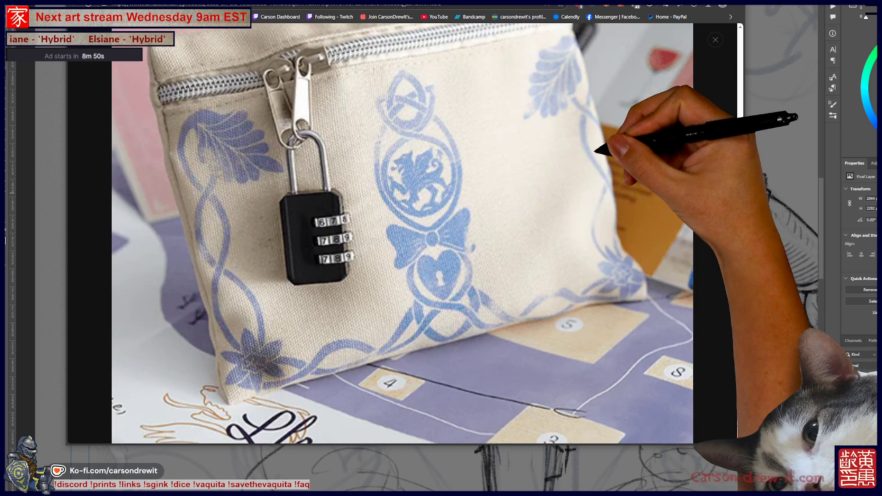
scroll(402, 234, "down", 5)
scroll(402, 234, "down", 2)
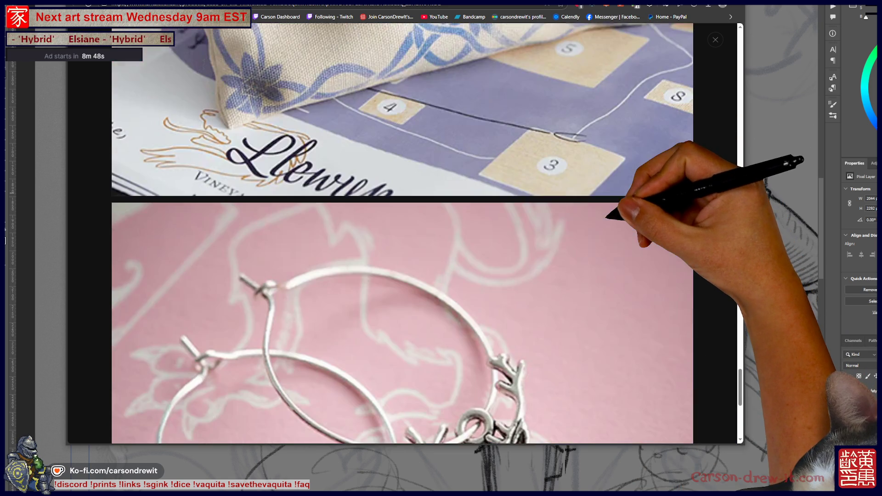
scroll(402, 234, "down", 3)
scroll(402, 233, "up", 3)
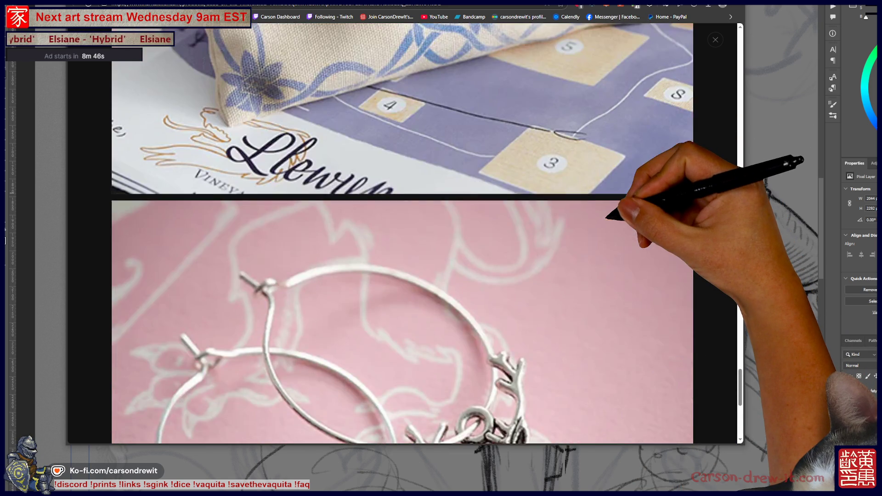
scroll(402, 233, "up", 4)
scroll(402, 233, "up", 4)
scroll(402, 233, "up", 4)
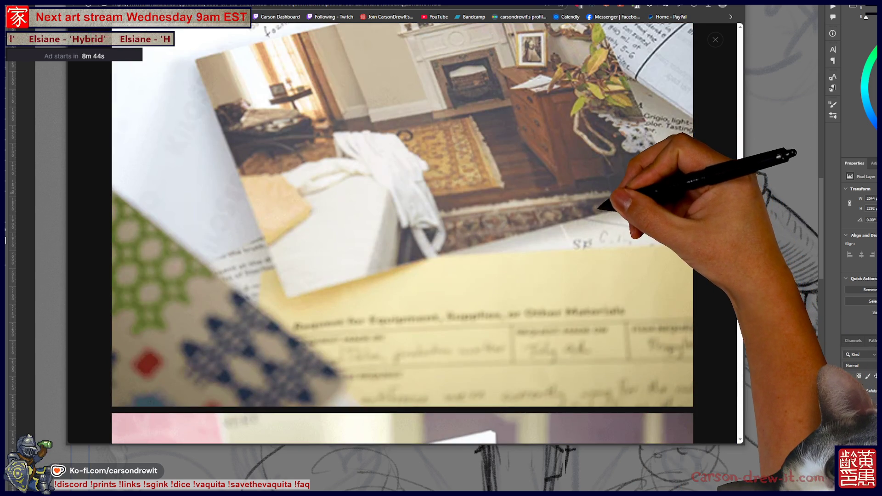
scroll(402, 234, "up", 3)
key("ctrl+plus")
scroll(402, 234, "up", 3)
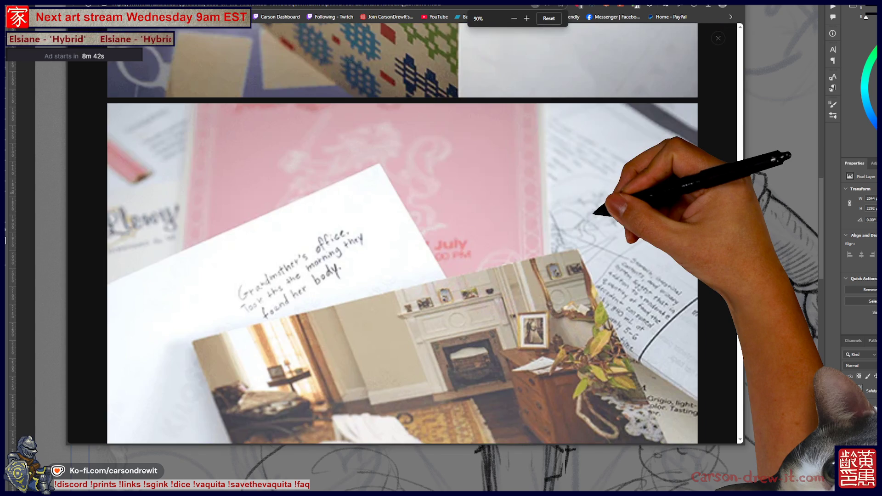
key("ctrl+plus")
key("ctrl+plus")
key("ctrl+plus")
scroll(402, 234, "down", 4)
scroll(402, 234, "up", 3)
scroll(402, 234, "up", 2)
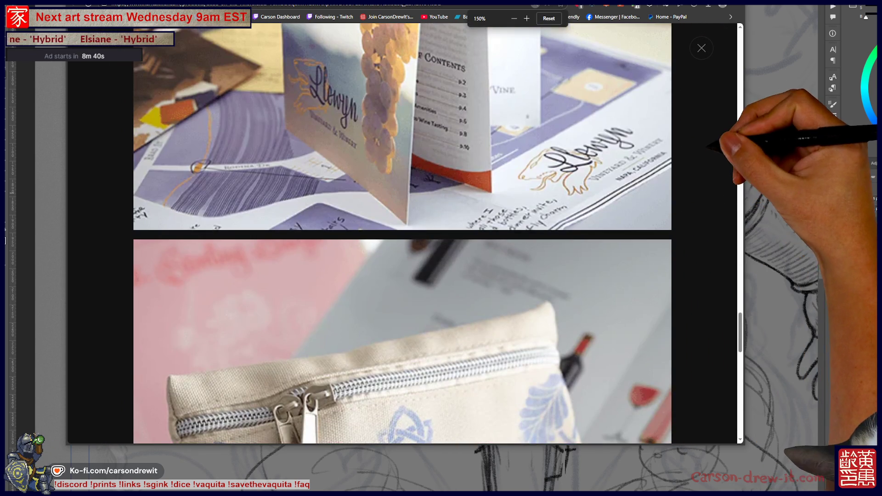
Close the photo gallery, set page zoom to 80%, and scroll down to You may also like.
key("Escape")
key("ctrl+minus")
key("ctrl+minus")
key("ctrl+minus")
key("ctrl+minus")
key("ctrl+minus")
key("ctrl+minus")
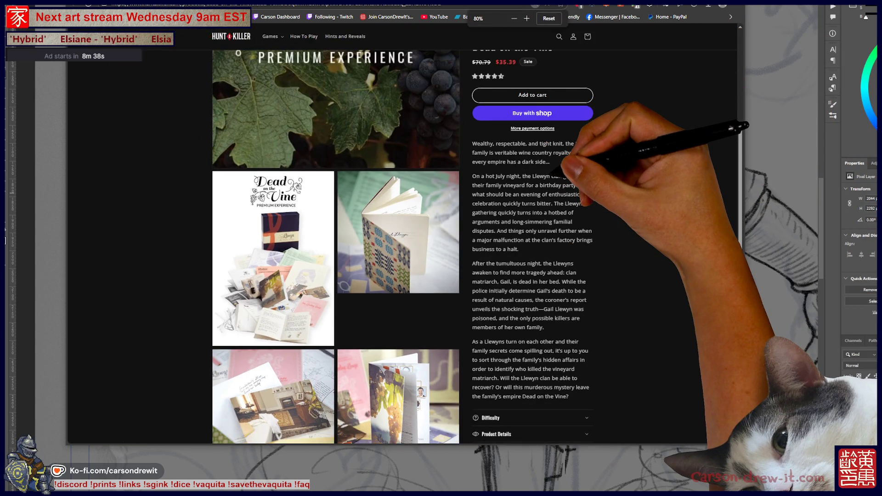
scroll(402, 249, "down", 5)
scroll(402, 248, "down", 1)
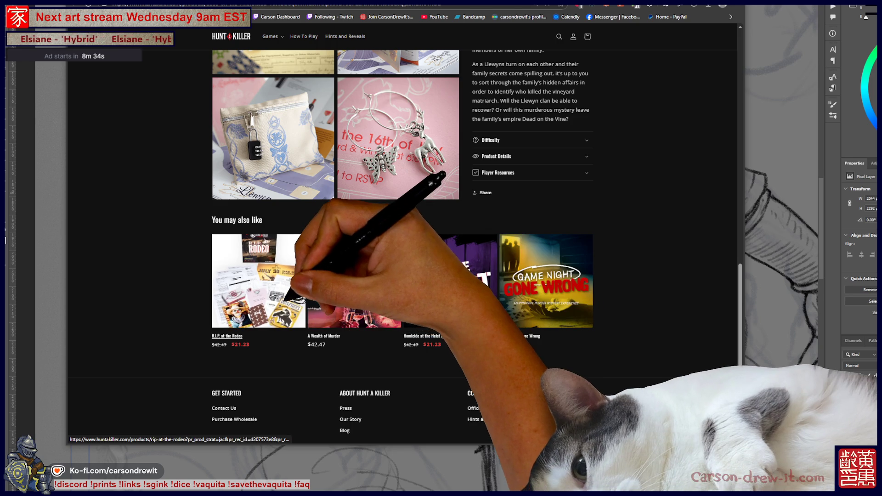
Open and look over the R.I.P. at the Rodeo product page, then go to the Detective Mystery Masters store.
left_click(259, 281)
scroll(402, 248, "down", 2)
scroll(402, 248, "down", 5)
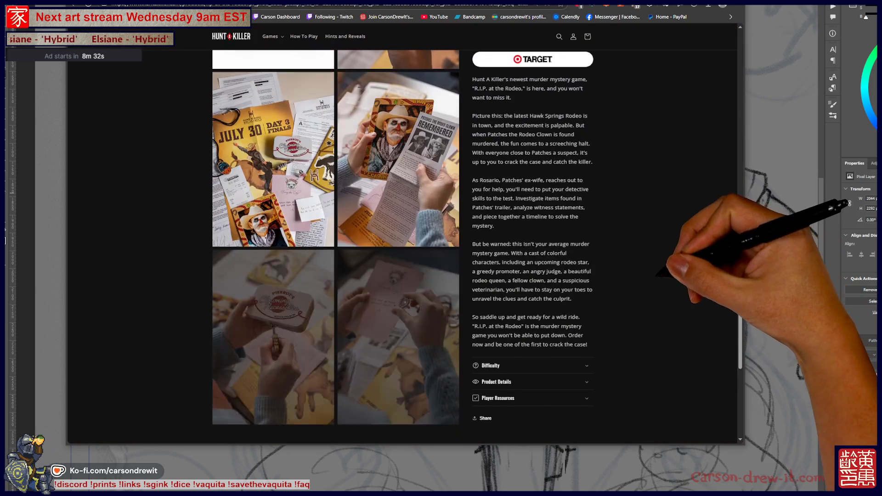
scroll(402, 248, "up", 3)
scroll(402, 248, "up", 3)
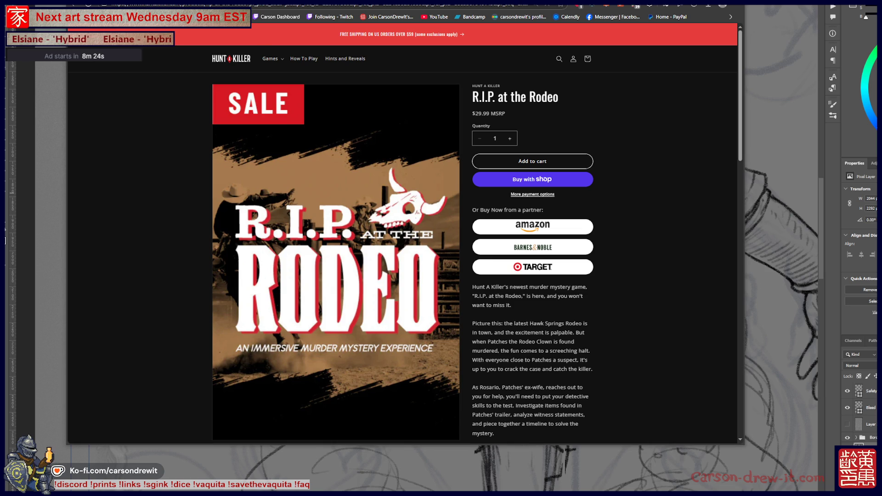
key("alt+Left")
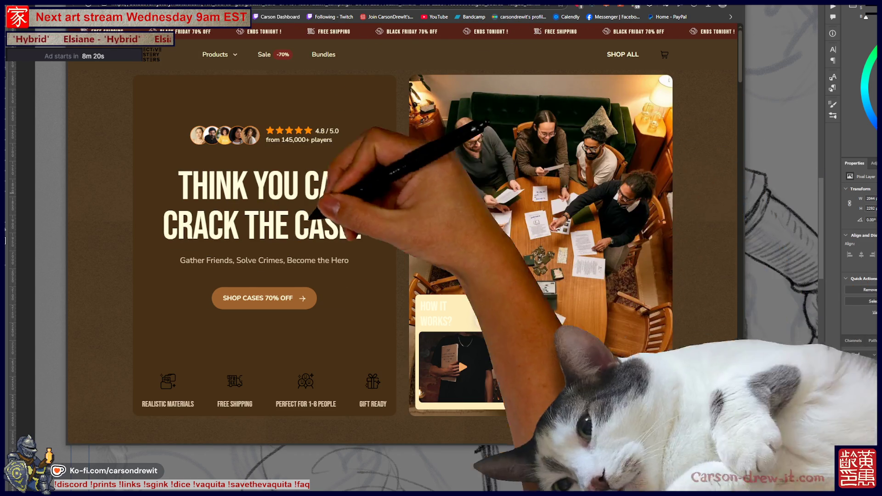
Scroll down through the Detective Mystery Masters homepage sections.
scroll(403, 253, "down", 5)
scroll(402, 253, "down", 5)
scroll(402, 253, "down", 5)
scroll(402, 253, "down", 5)
scroll(402, 253, "down", 4)
scroll(402, 253, "down", 2)
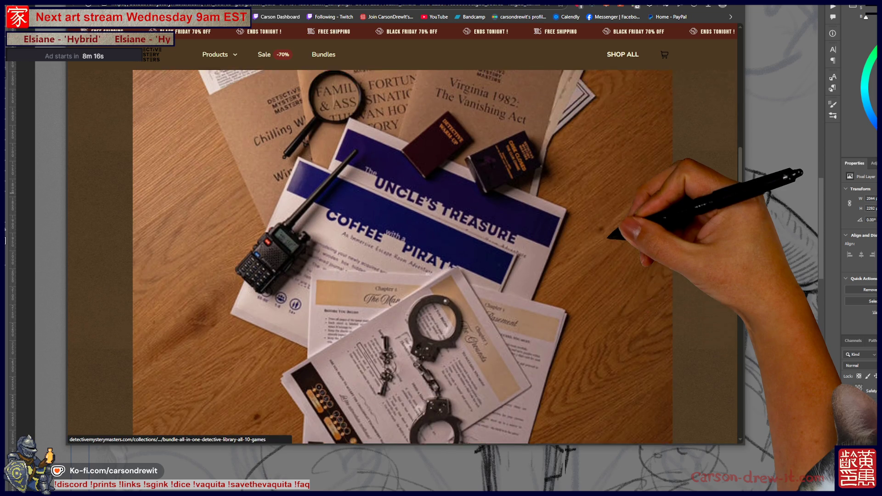
scroll(402, 253, "down", 2)
scroll(403, 253, "down", 5)
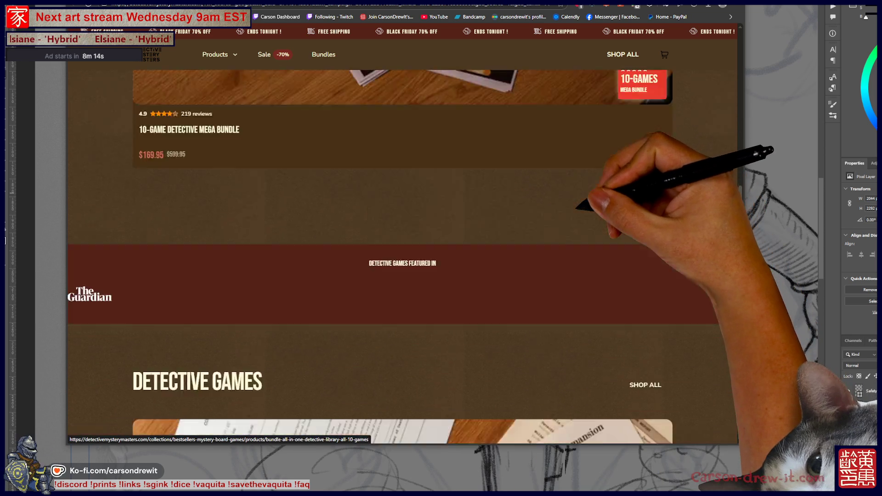
scroll(402, 253, "down", 5)
scroll(402, 253, "down", 3)
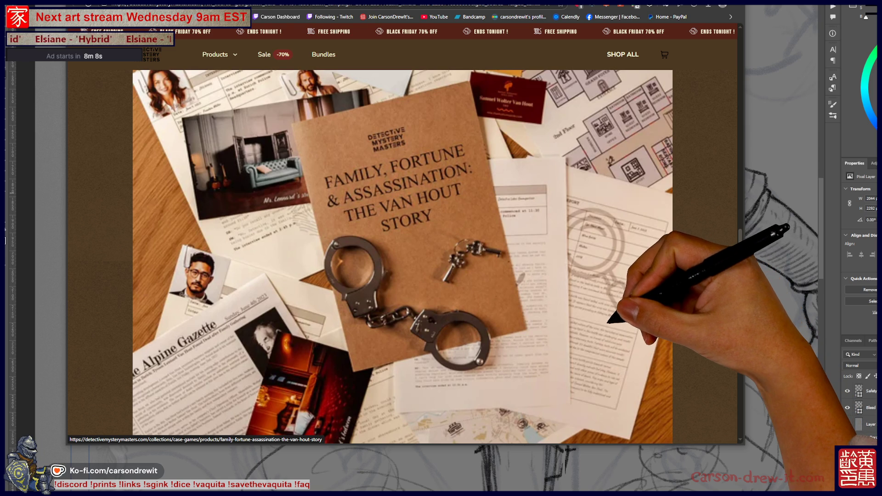
scroll(403, 258, "down", 5)
scroll(402, 257, "down", 5)
scroll(402, 257, "up", 5)
scroll(402, 258, "up", 6)
scroll(403, 257, "down", 5)
scroll(402, 257, "down", 5)
scroll(403, 257, "down", 5)
scroll(402, 258, "down", 3)
scroll(402, 257, "up", 5)
scroll(403, 257, "up", 3)
scroll(403, 258, "up", 3)
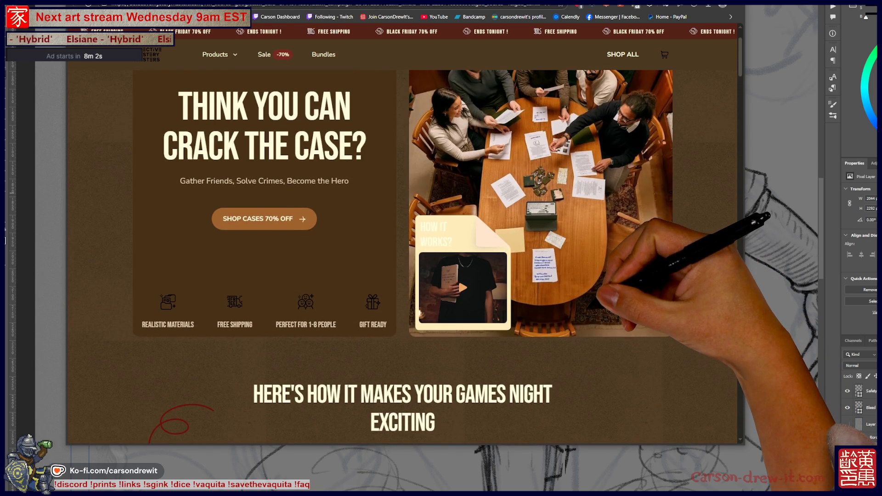
scroll(403, 257, "up", 3)
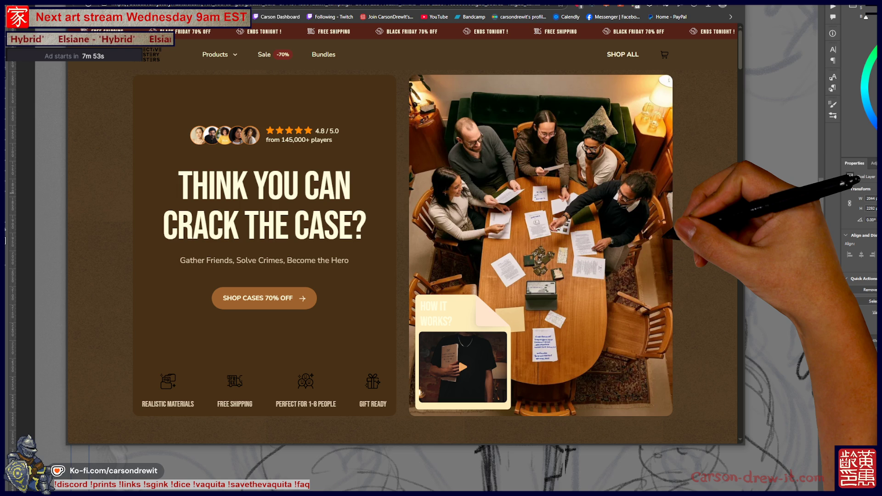
Scroll further down the homepage once more, then back up toward the top.
scroll(403, 257, "down", 10)
scroll(403, 258, "down", 4)
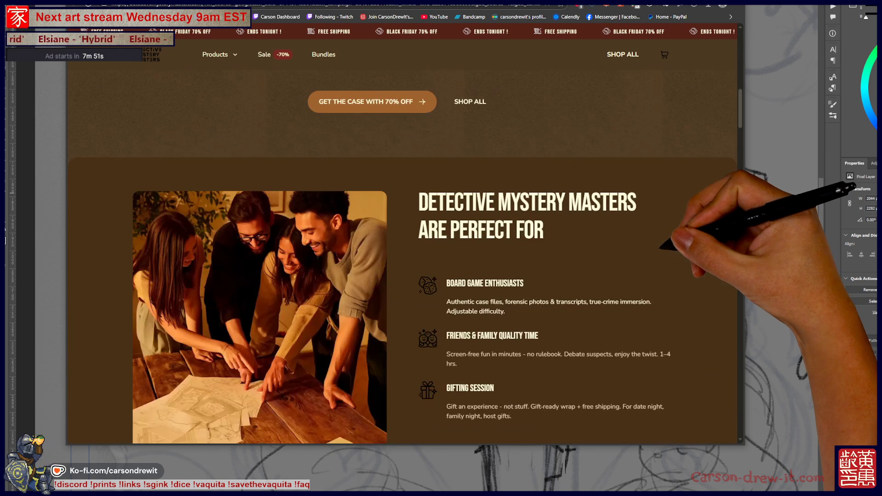
scroll(402, 258, "down", 2)
scroll(402, 258, "down", 2)
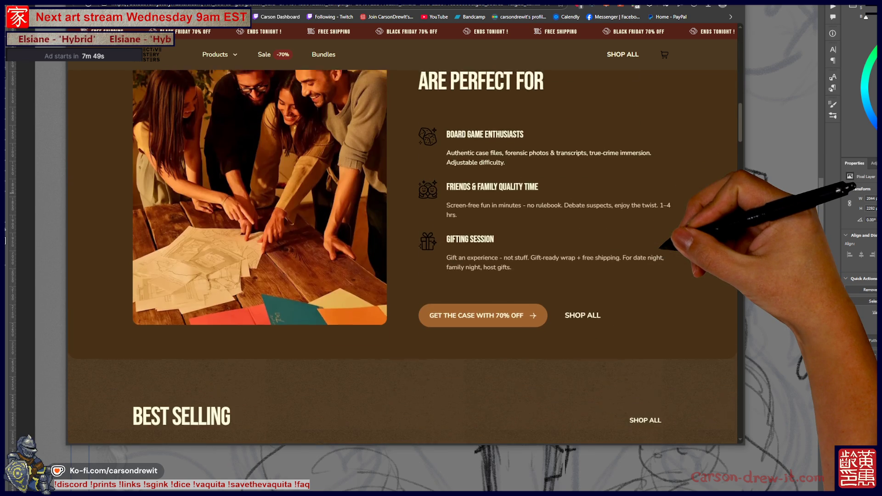
scroll(402, 257, "up", 2)
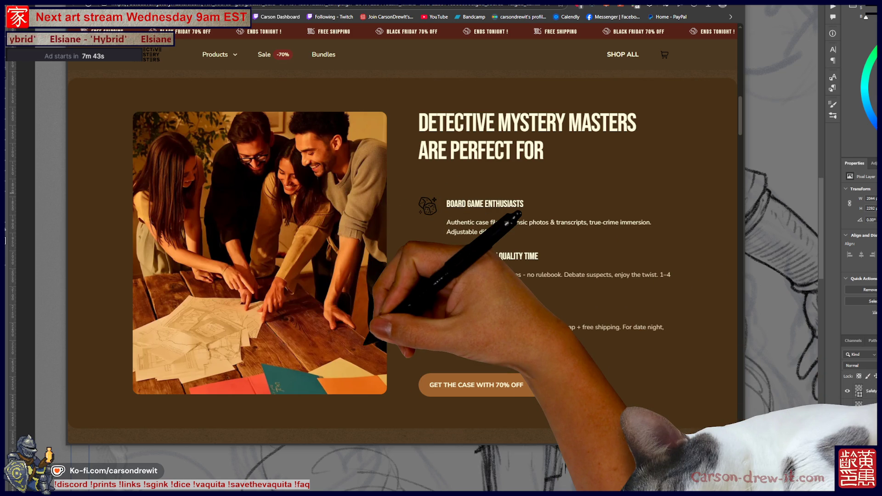
scroll(403, 261, "up", 5)
scroll(402, 261, "up", 5)
scroll(403, 261, "up", 2)
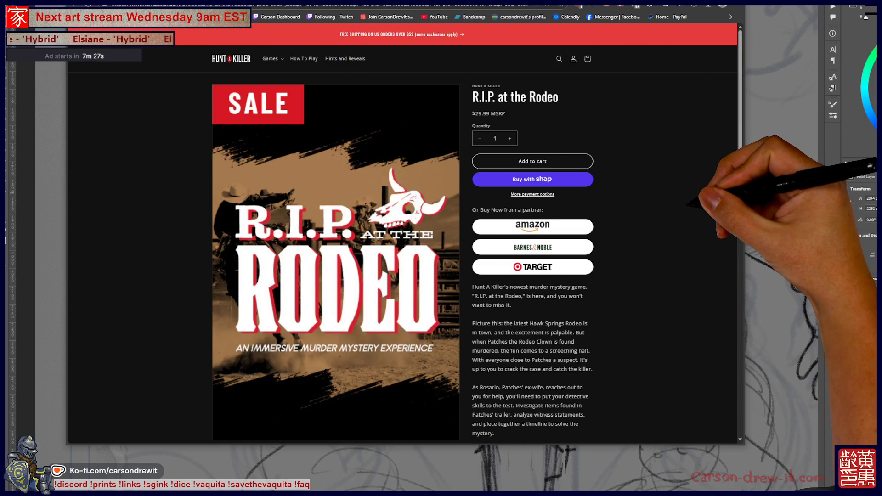
Enlarge the notebook photo of horse sketches, close it, and scroll back up the page.
scroll(404, 230, "down", 1)
scroll(336, 248, "down", 3)
scroll(335, 248, "down", 5)
left_click(397, 128)
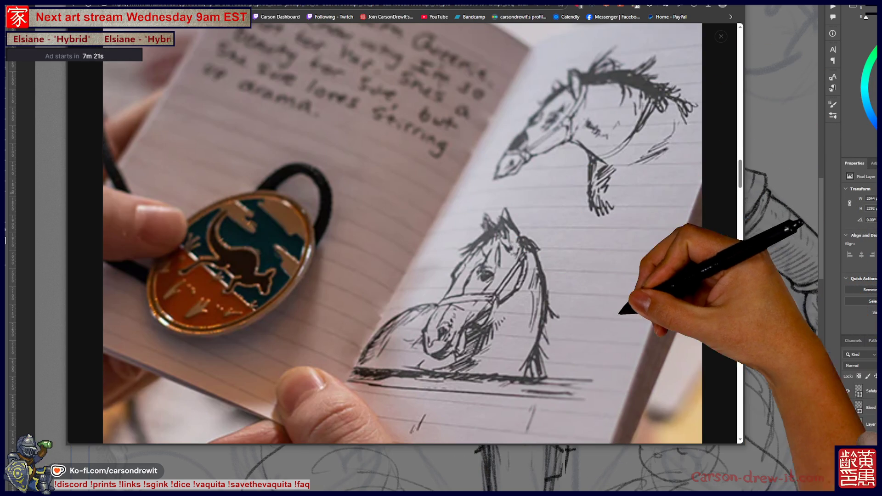
key("Escape")
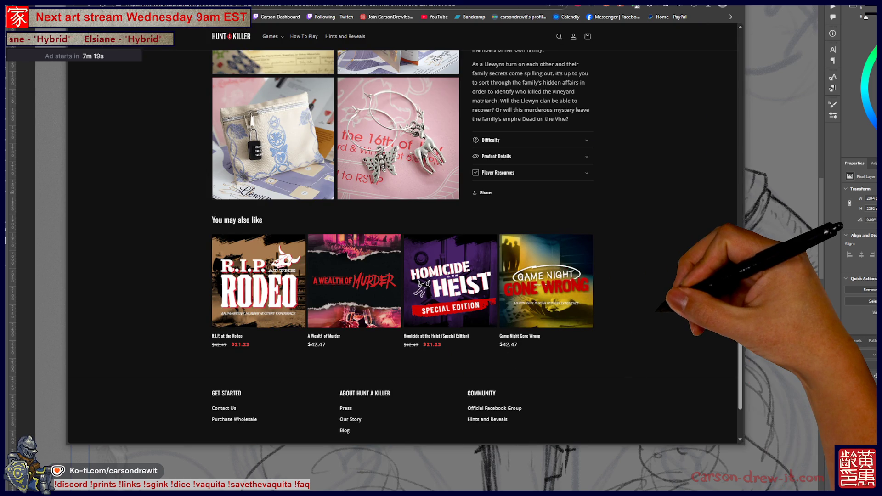
scroll(335, 248, "up", 1)
scroll(335, 248, "up", 4)
scroll(335, 248, "up", 4)
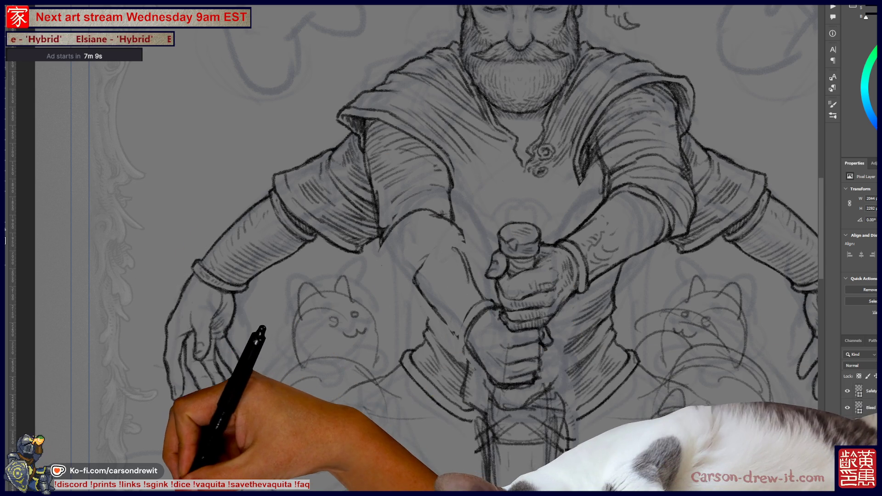
left_click(487, 459)
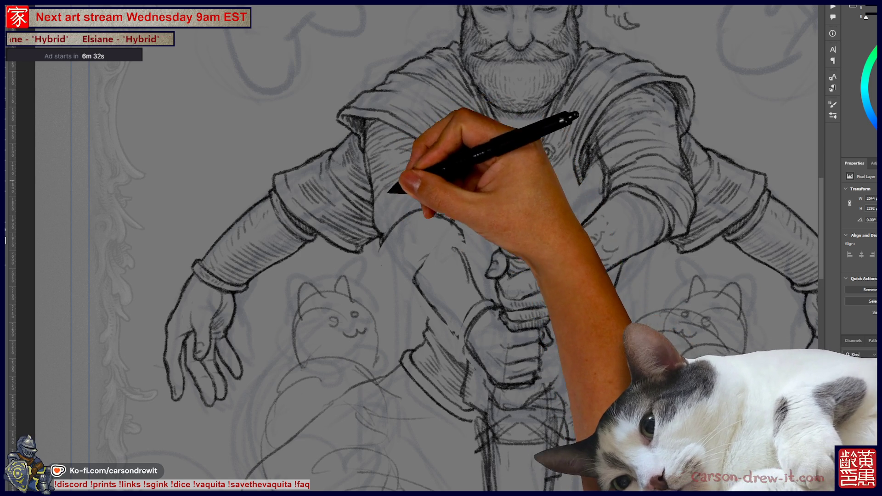
scroll(459, 248, "up", 3)
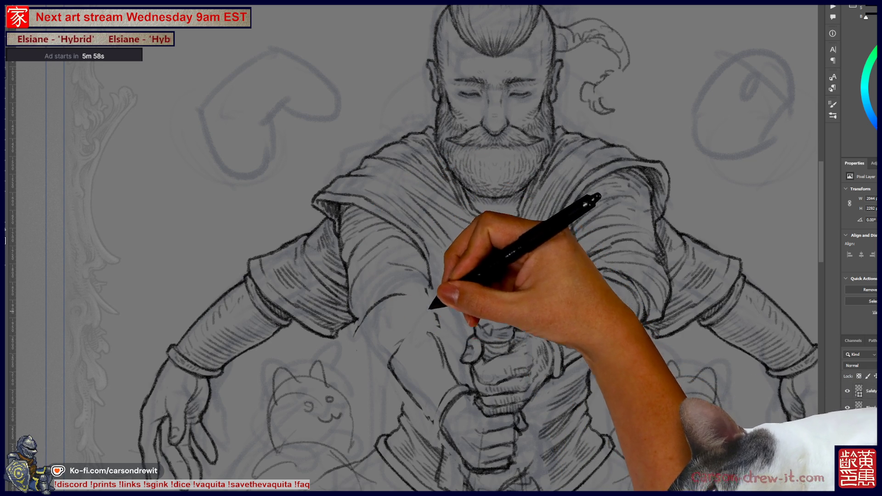
left_click_drag(459, 230, 402, 270)
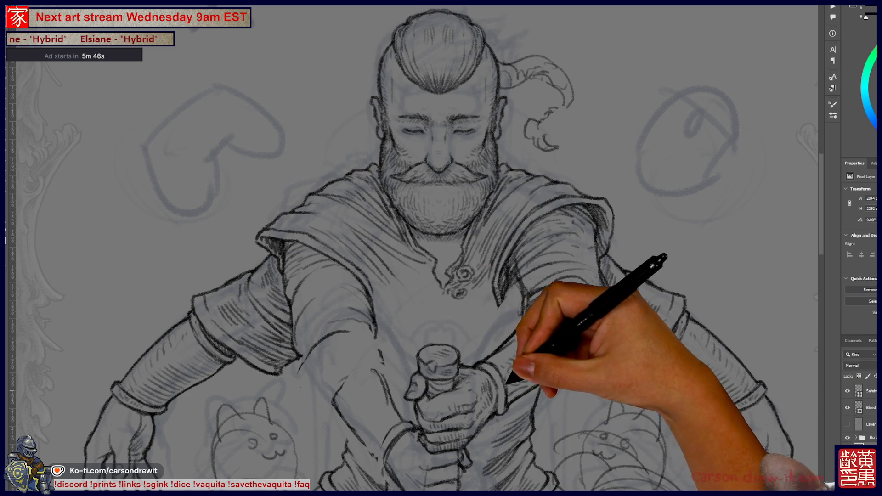
left_click_drag(413, 248, 495, 221)
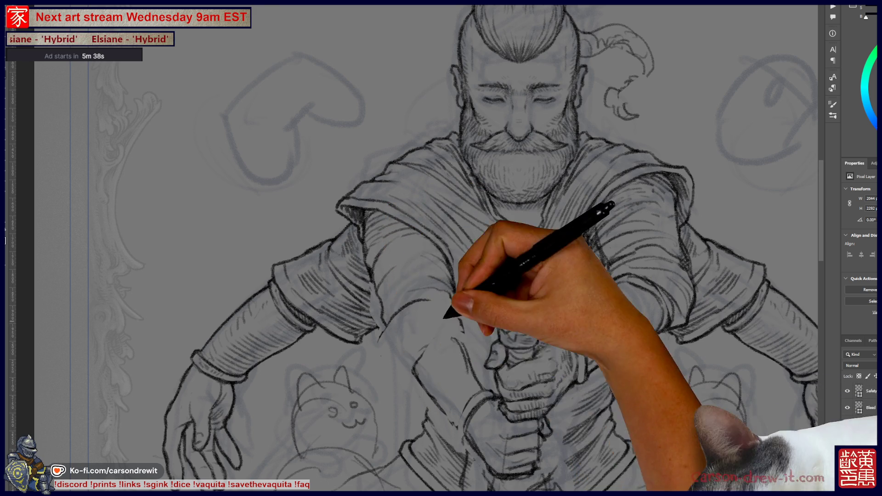
left_click_drag(460, 248, 368, 290)
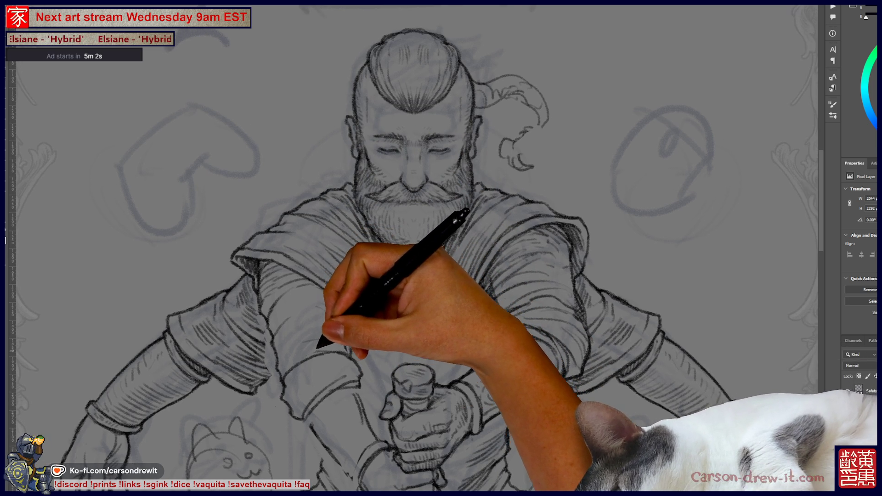
left_click_drag(441, 248, 429, 257)
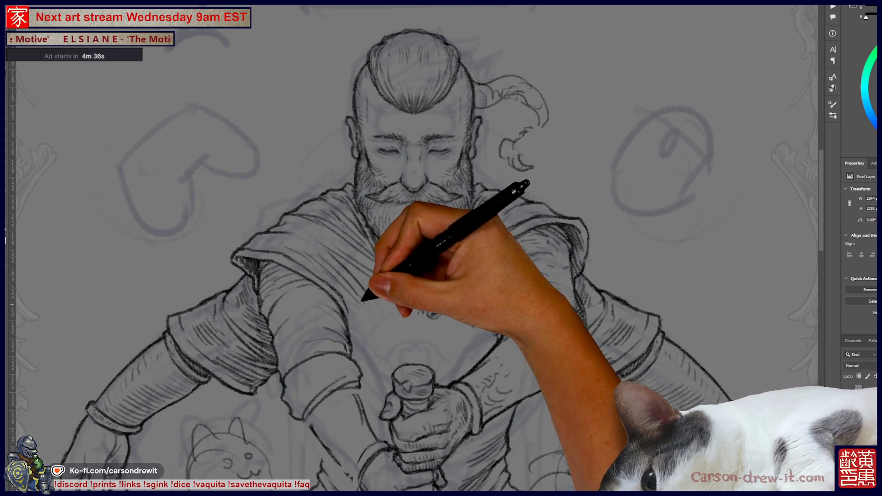
left_click_drag(414, 249, 430, 258)
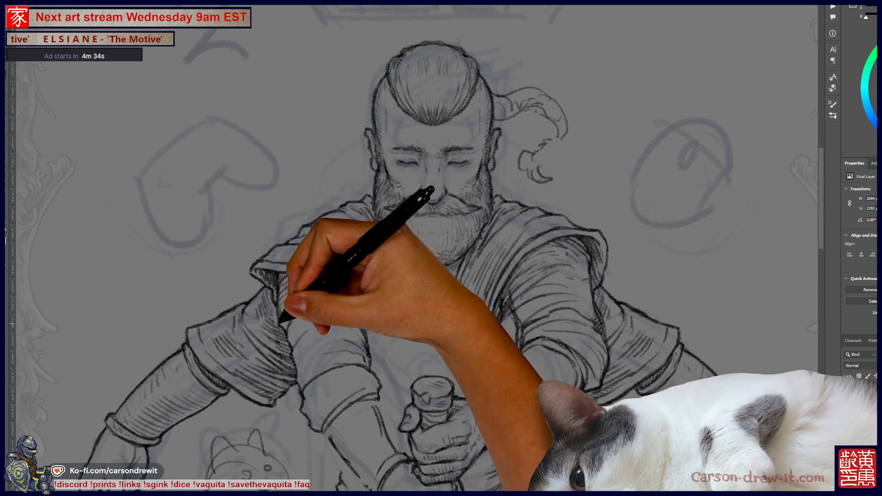
left_click_drag(441, 248, 399, 245)
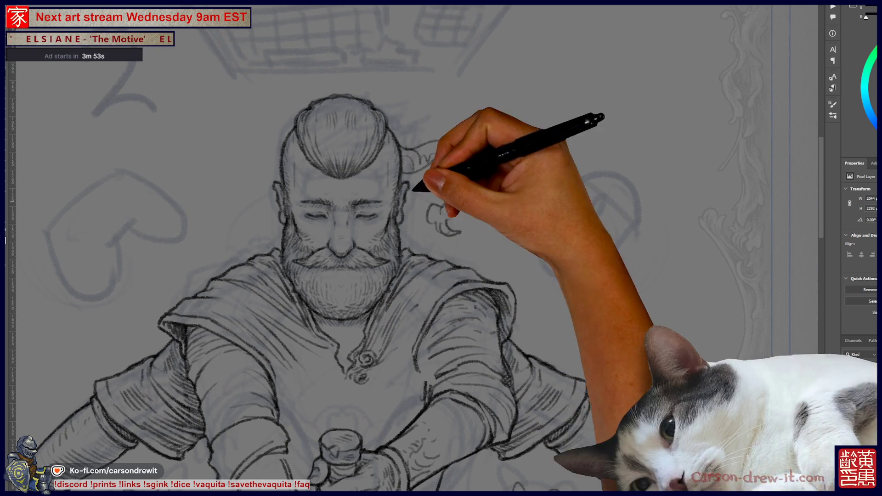
scroll(441, 249, "right", 3)
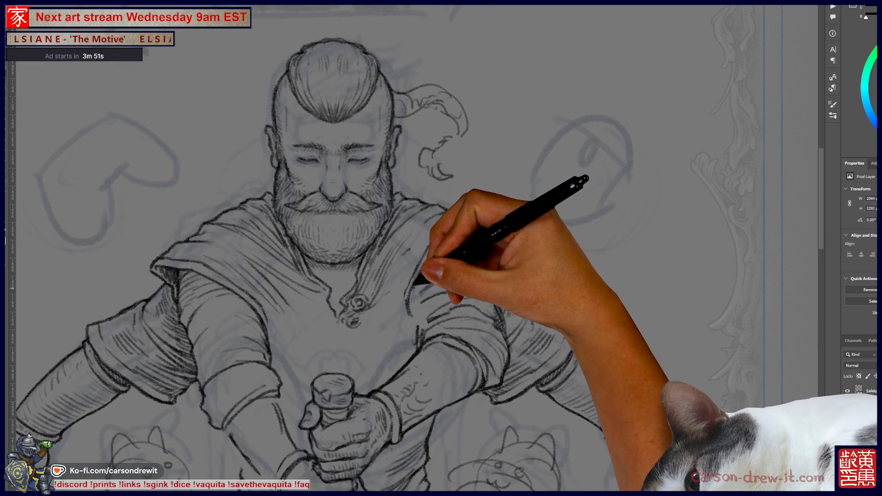
Pan the canvas to show the figure's hands, the bottle and the two cat sketches below.
scroll(412, 248, "left", 2)
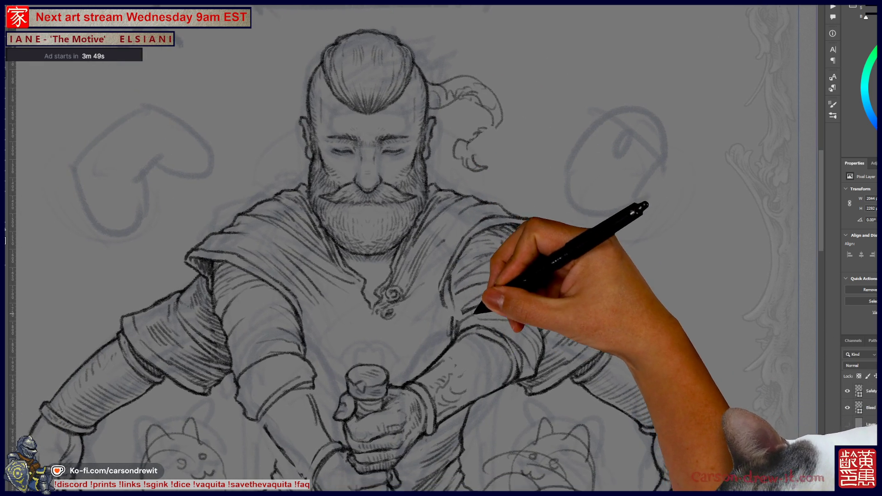
scroll(441, 248, "up", 1)
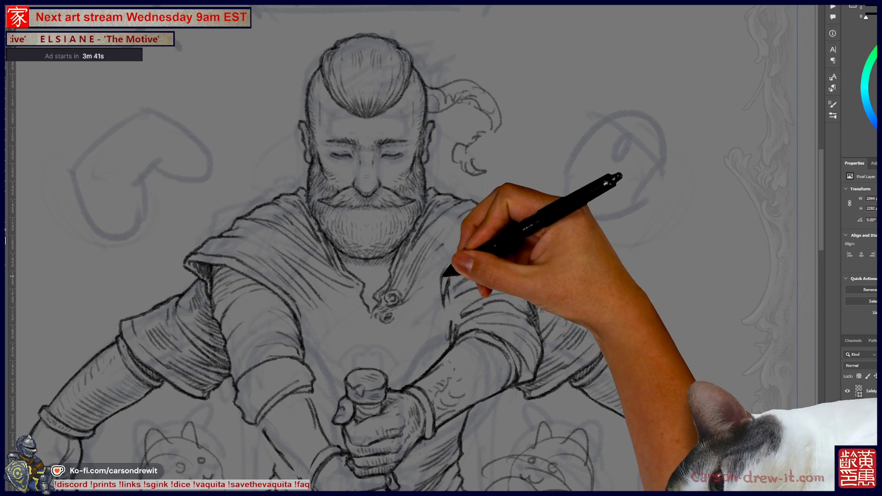
scroll(441, 248, "left", 1)
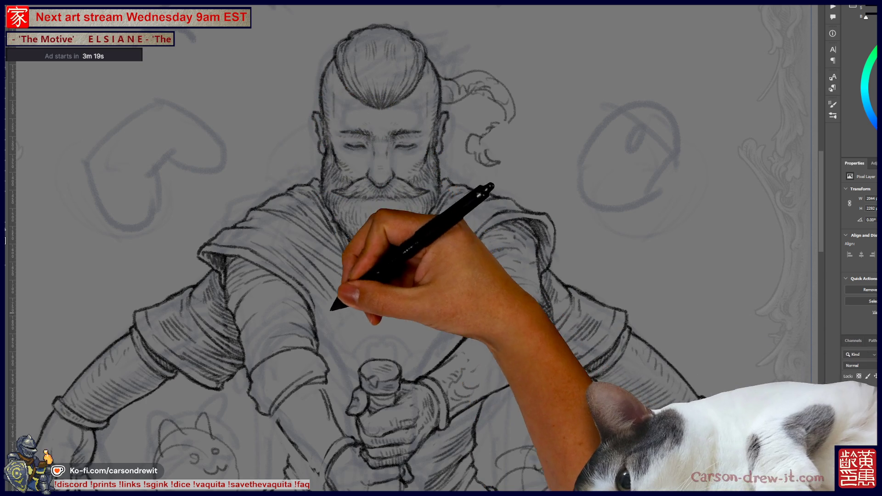
scroll(430, 248, "up", 2)
scroll(441, 248, "down", 2)
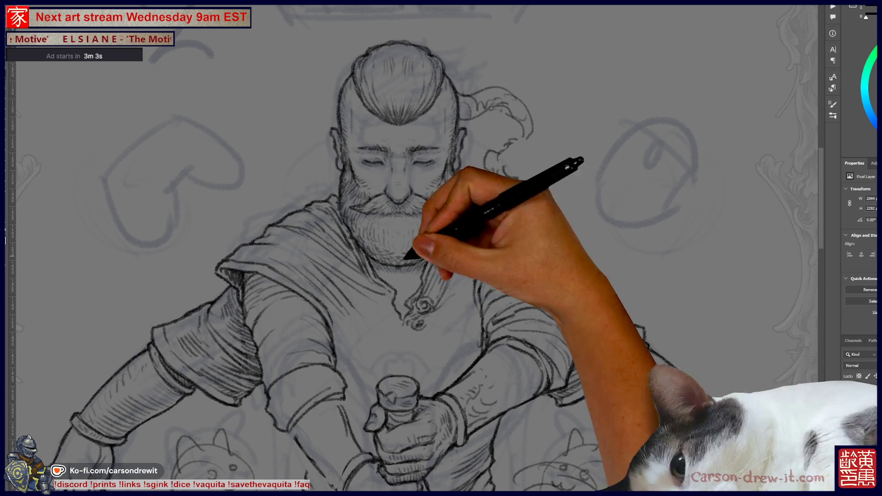
left_click_drag(441, 248, 419, 220)
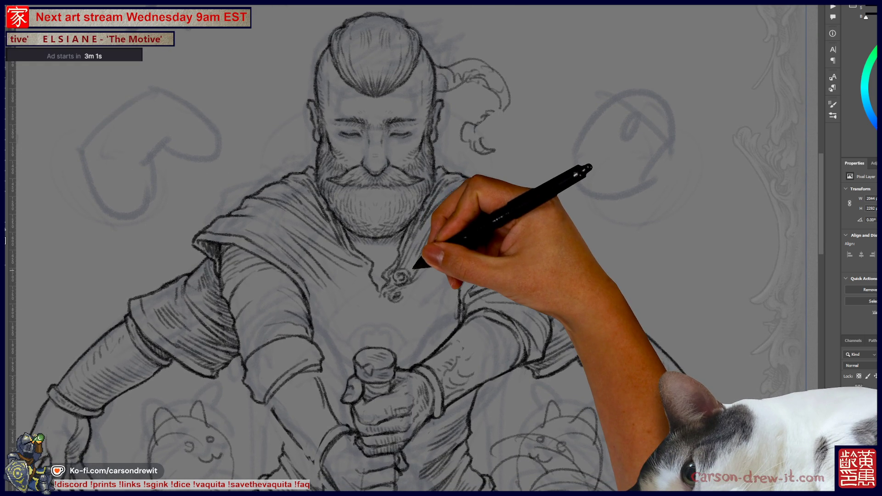
mouse_move(441, 248)
left_mouse_down()
mouse_move(503, 138)
mouse_move(462, 214)
left_mouse_up()
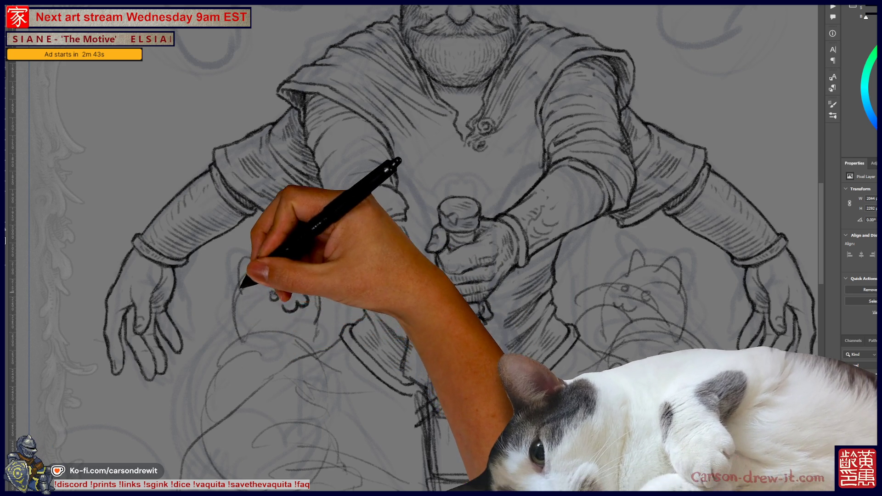
Zoom out slightly with Ctrl+Space drag and pan up to the bearded figure's head and beard.
key("ctrl")
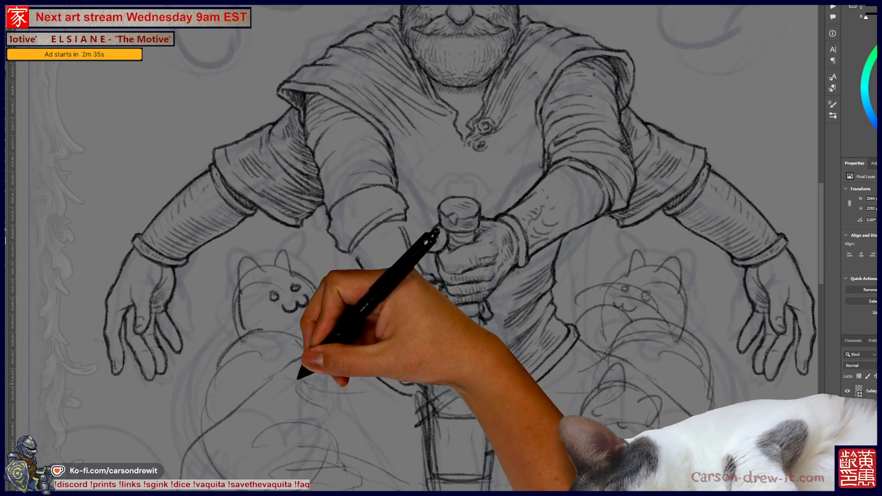
key("ctrl")
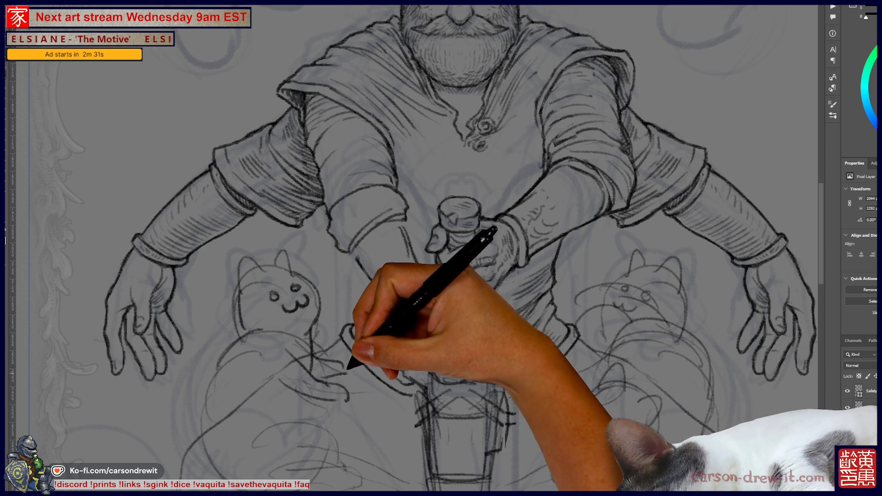
mouse_move(459, 202)
left_mouse_down()
mouse_move(419, 252)
mouse_move(367, 264)
mouse_move(439, 195)
left_mouse_up()
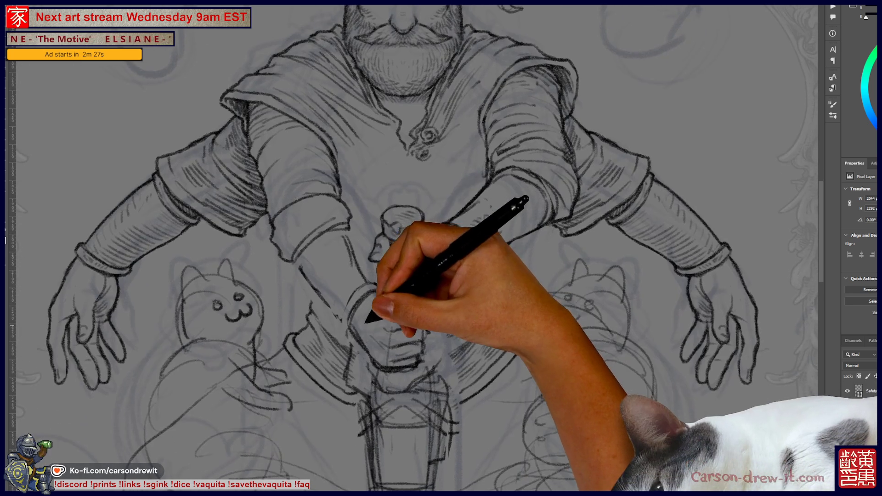
left_click_drag(349, 285, 326, 429)
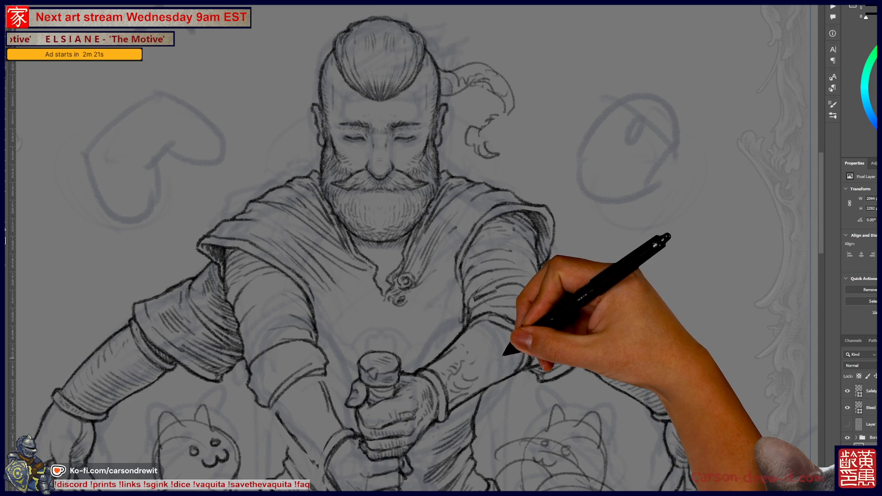
left_click_drag(505, 354, 542, 264)
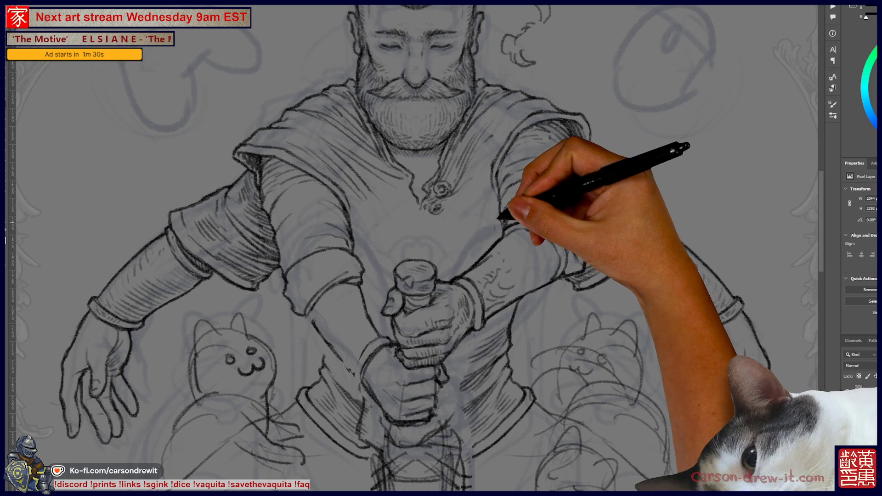
scroll(409, 248, "up", 5)
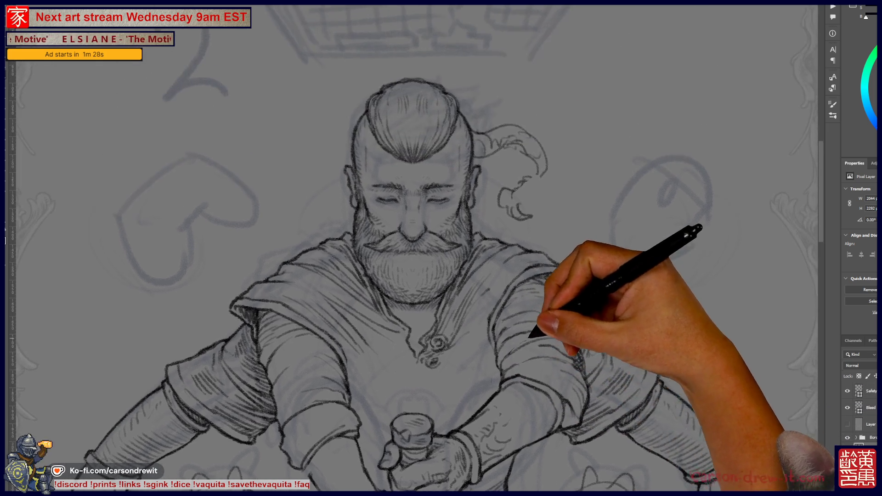
scroll(409, 248, "down", 1)
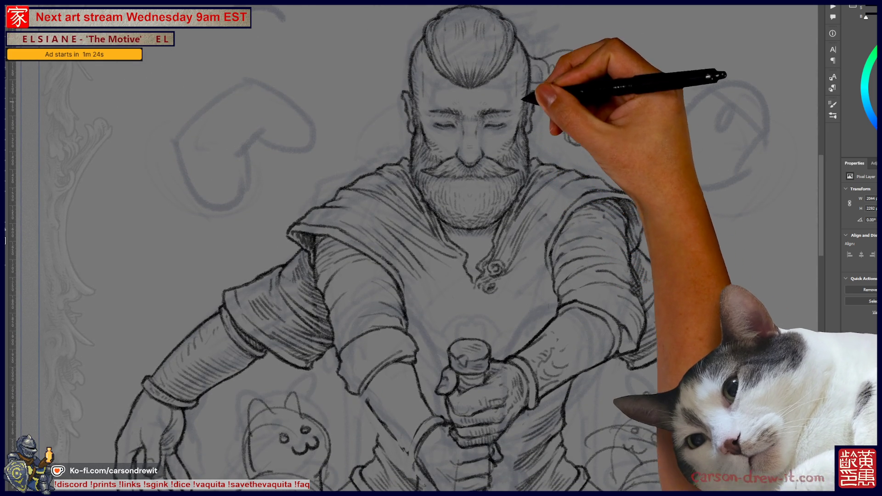
scroll(409, 248, "down", 1)
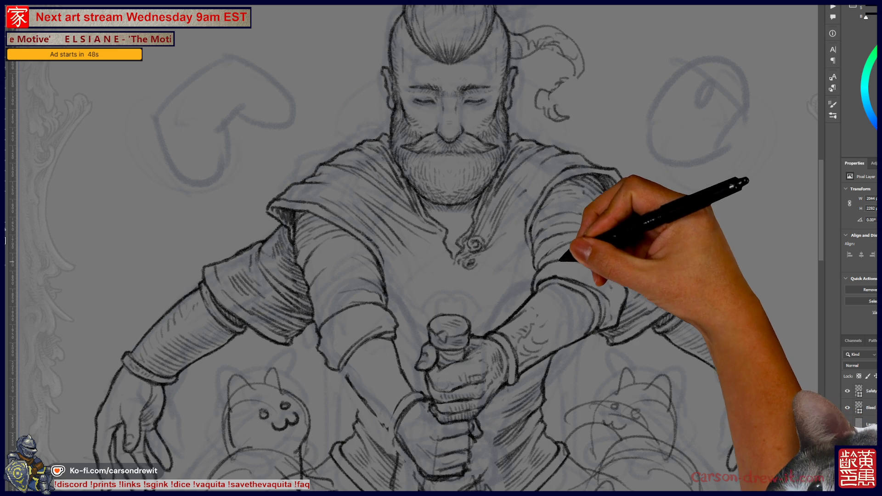
left_click_drag(459, 230, 472, 286)
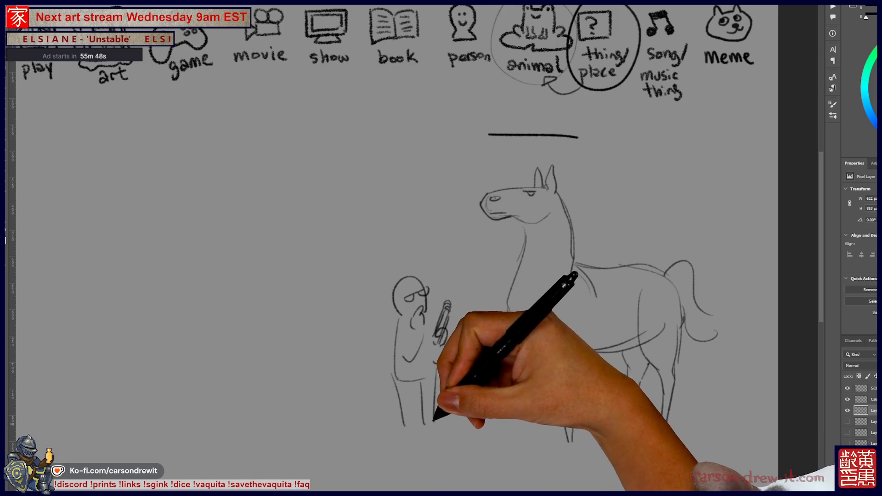
Pan the guessing-game canvas to bring the tally marks and category icon row into view.
left_click_drag(322, 230, 418, 275)
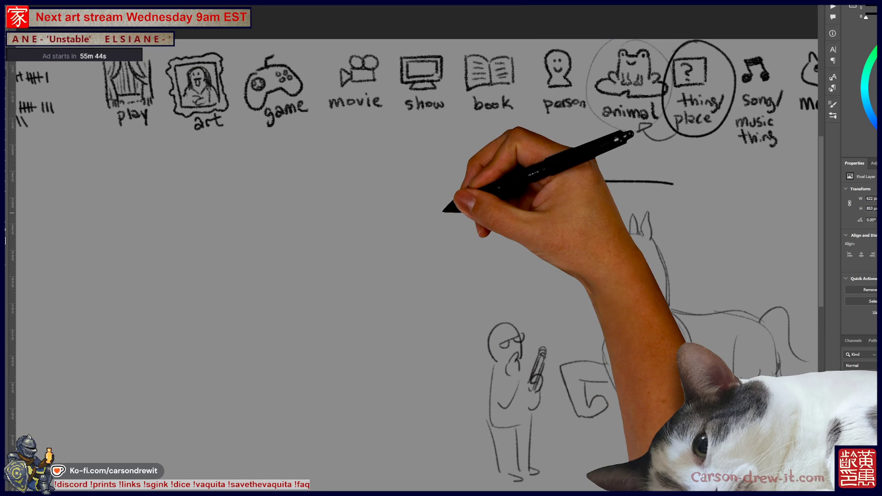
left_click_drag(441, 275, 401, 272)
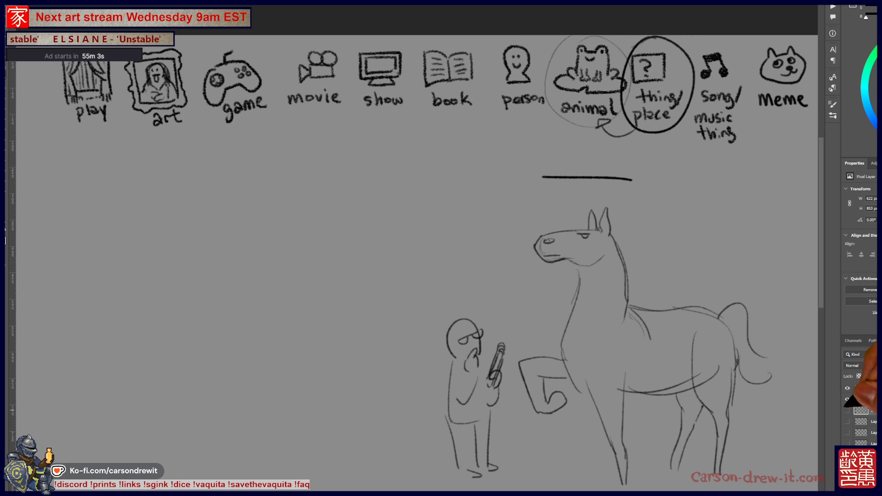
Hide the horse-and-figure layer and draw a round head with long hair and a pointed crown.
left_click(847, 410)
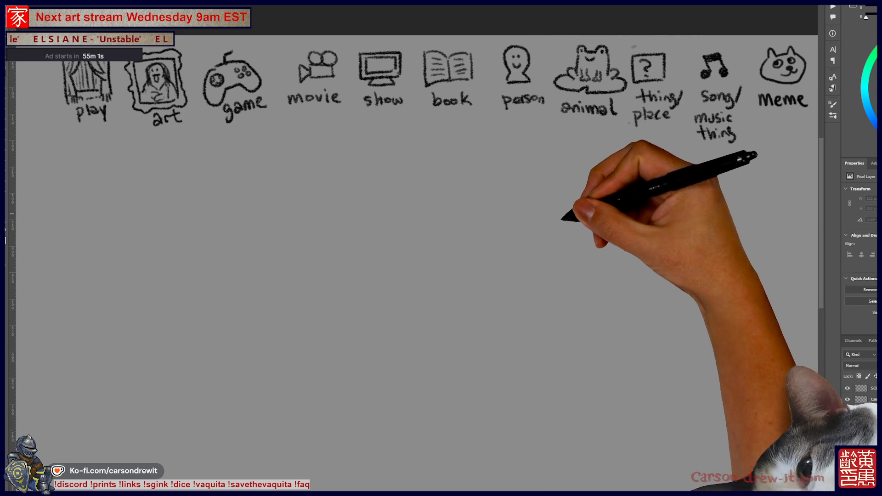
scroll(414, 230, "up", 3)
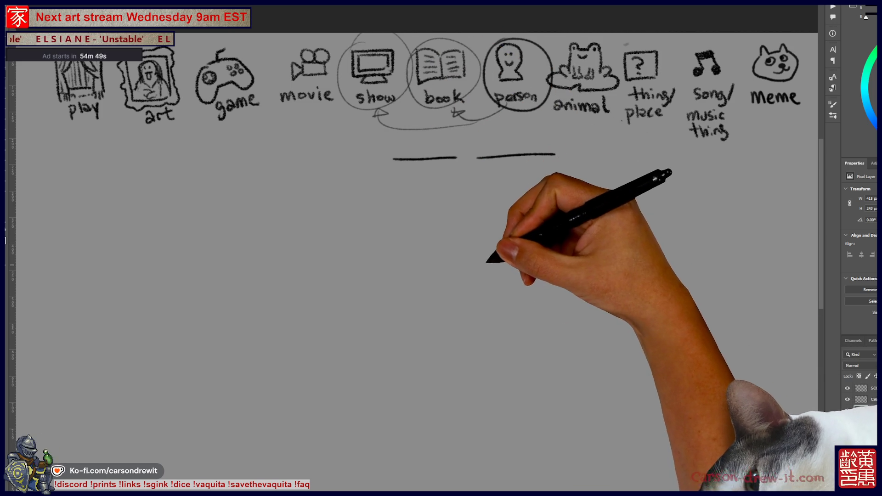
mouse_move(501, 284)
left_mouse_down()
mouse_move(540, 265)
mouse_move(519, 266)
left_mouse_up()
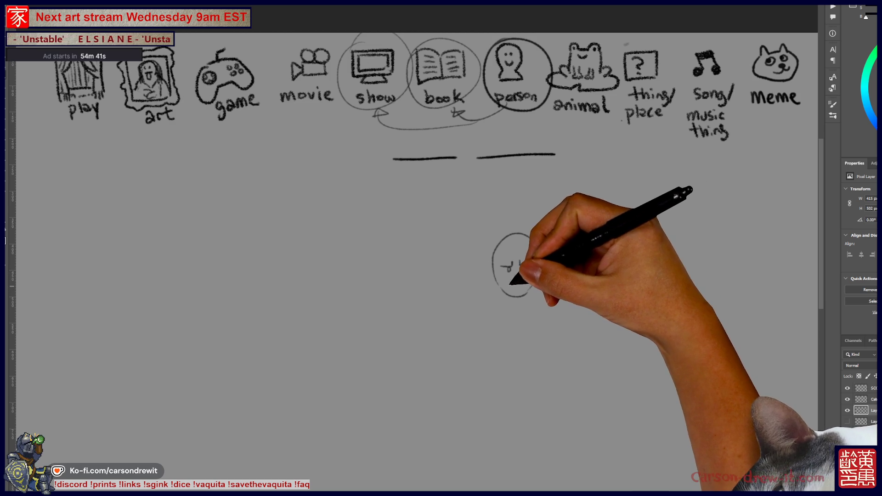
mouse_move(518, 237)
left_mouse_down()
mouse_move(506, 266)
mouse_move(491, 263)
left_mouse_up()
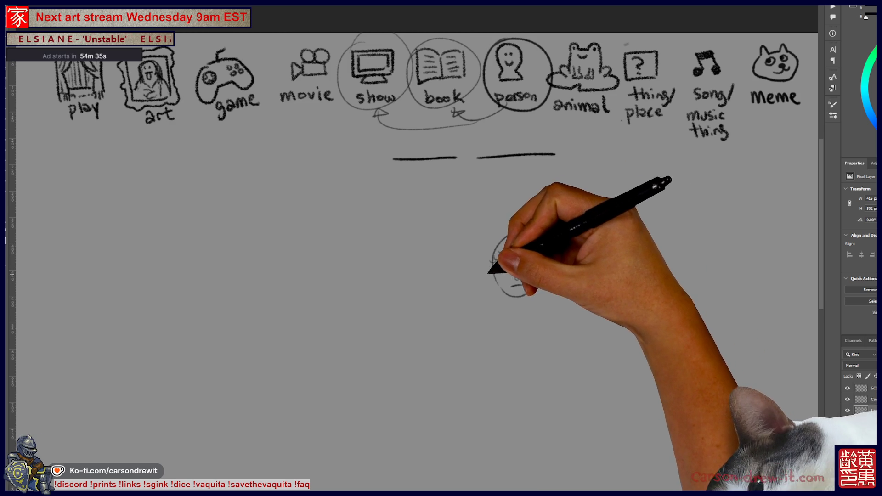
left_click_drag(494, 273, 485, 297)
left_click_drag(543, 261, 552, 296)
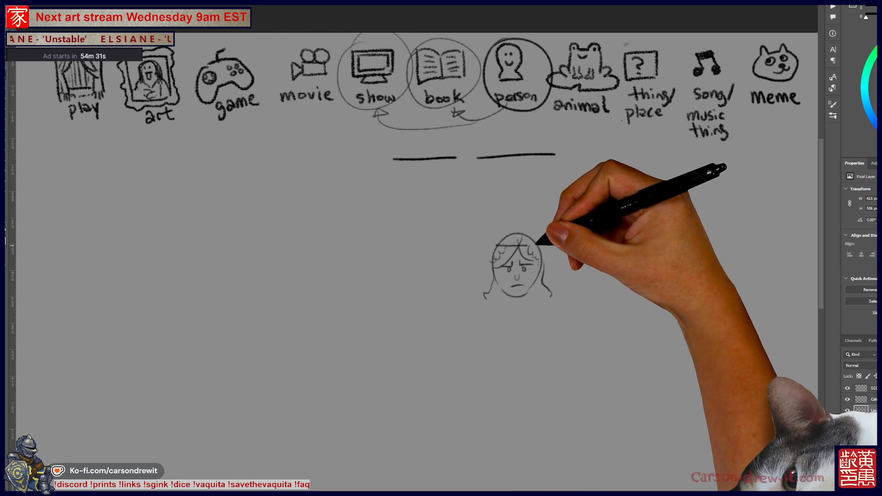
mouse_move(499, 244)
left_mouse_down()
mouse_move(518, 225)
mouse_move(540, 245)
left_mouse_up()
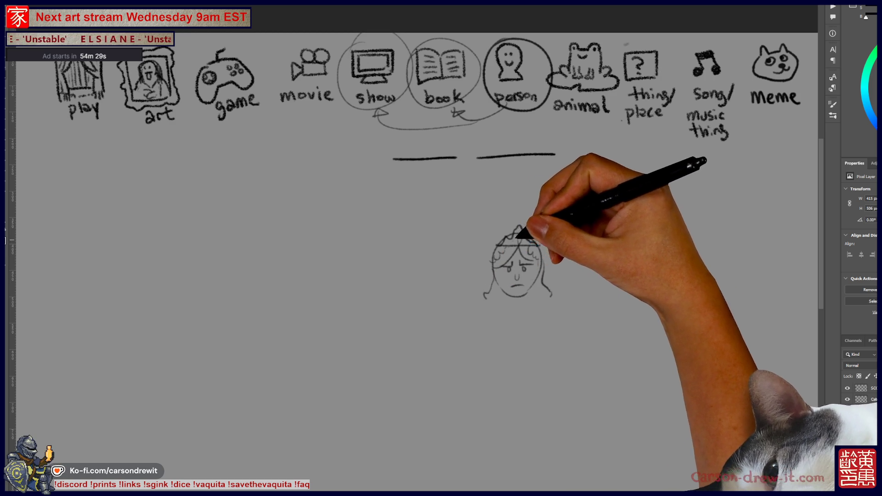
Sketch the torso below the head with the folded left arm and right shoulder.
left_click_drag(501, 296, 448, 291)
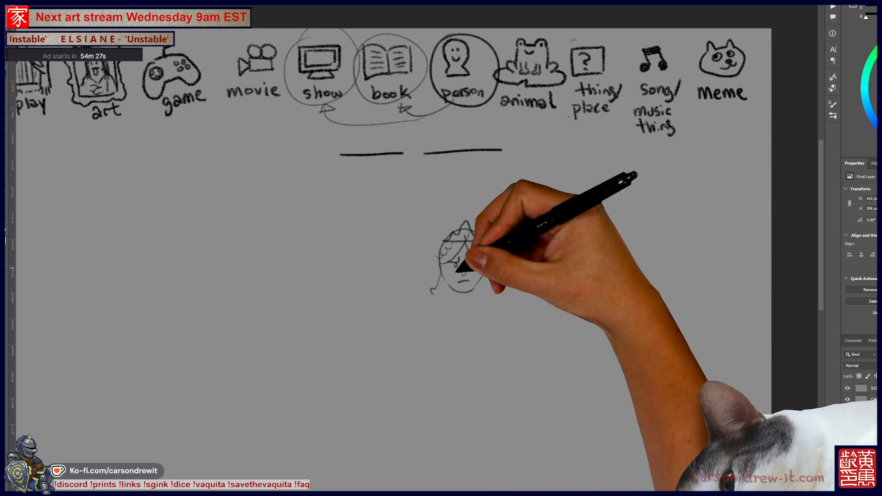
left_click_drag(524, 307, 497, 344)
mouse_move(478, 298)
left_mouse_down()
mouse_move(471, 357)
mouse_move(458, 294)
mouse_move(467, 276)
mouse_move(436, 349)
mouse_move(463, 339)
mouse_move(472, 350)
left_mouse_up()
mouse_move(430, 316)
left_mouse_down()
mouse_move(431, 275)
mouse_move(414, 310)
mouse_move(422, 301)
mouse_move(482, 306)
left_mouse_up()
mouse_move(432, 292)
left_mouse_down()
mouse_move(478, 289)
mouse_move(473, 315)
left_mouse_up()
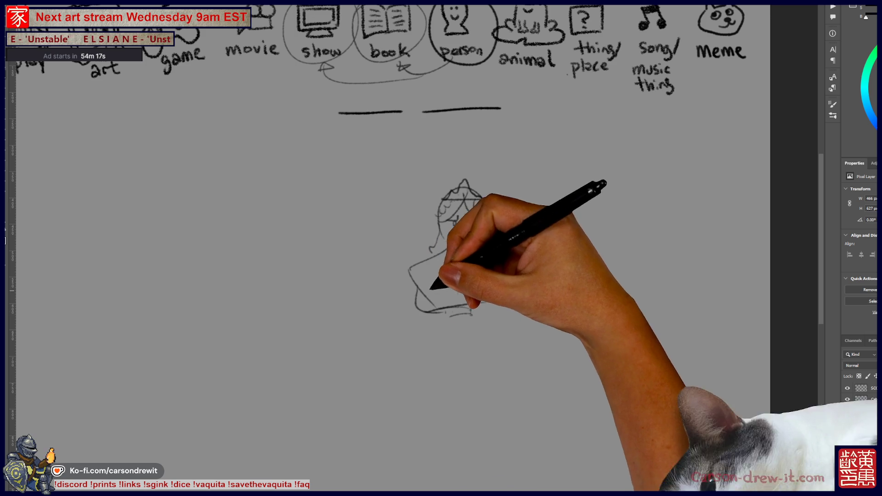
mouse_move(445, 285)
left_mouse_down()
mouse_move(424, 294)
mouse_move(458, 282)
mouse_move(493, 295)
left_mouse_up()
left_click_drag(526, 260, 502, 309)
left_click_drag(445, 315, 492, 312)
Extend the figure into a long skirt, adding the right arm, legs and feet.
mouse_move(437, 317)
left_mouse_down()
mouse_move(419, 435)
mouse_move(469, 427)
left_mouse_up()
left_click_drag(477, 317, 480, 345)
left_click_drag(515, 282, 507, 313)
left_click_drag(499, 322, 507, 358)
left_click_drag(462, 461, 463, 482)
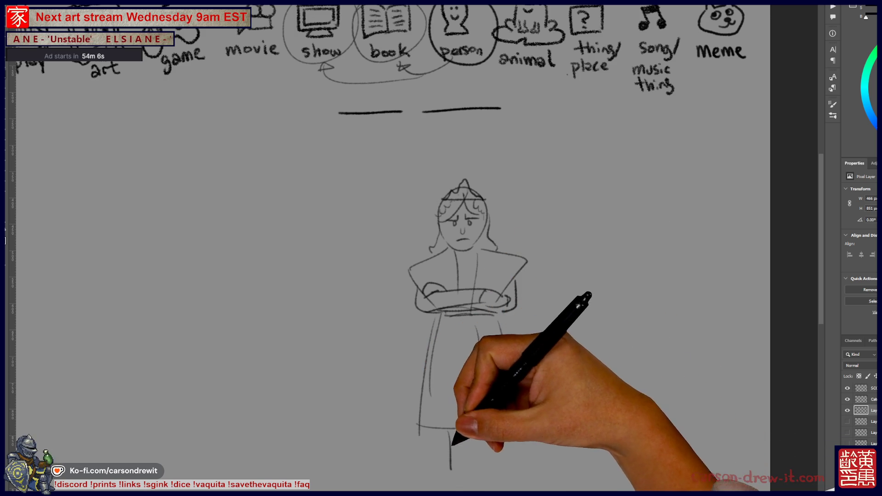
mouse_move(449, 432)
left_mouse_down()
mouse_move(451, 478)
mouse_move(464, 482)
left_mouse_up()
mouse_move(478, 429)
left_mouse_down()
mouse_move(481, 474)
mouse_move(492, 464)
left_mouse_up()
Add a loop on the folded arm, a right foot, a spiral flower, shawl and a round flower.
left_click_drag(502, 414, 480, 416)
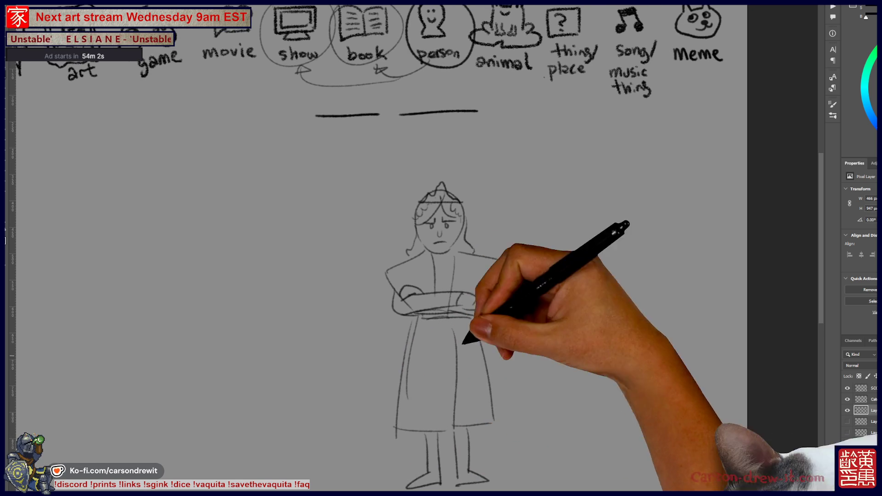
left_click_drag(465, 349, 492, 364)
left_click_drag(486, 325, 506, 296)
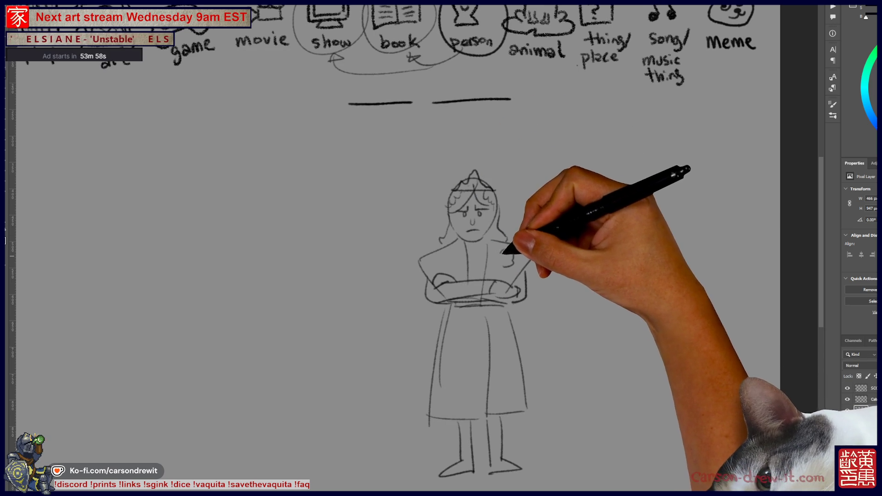
left_click_drag(496, 259, 504, 252)
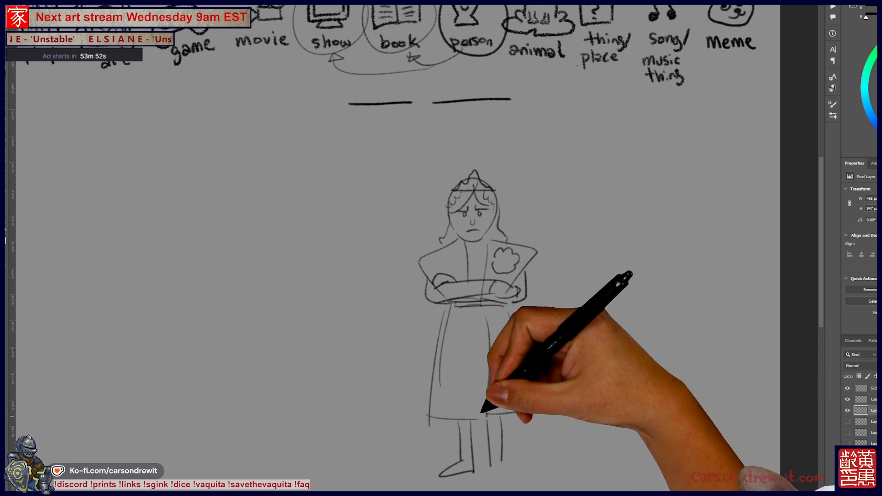
left_click_drag(491, 459, 523, 471)
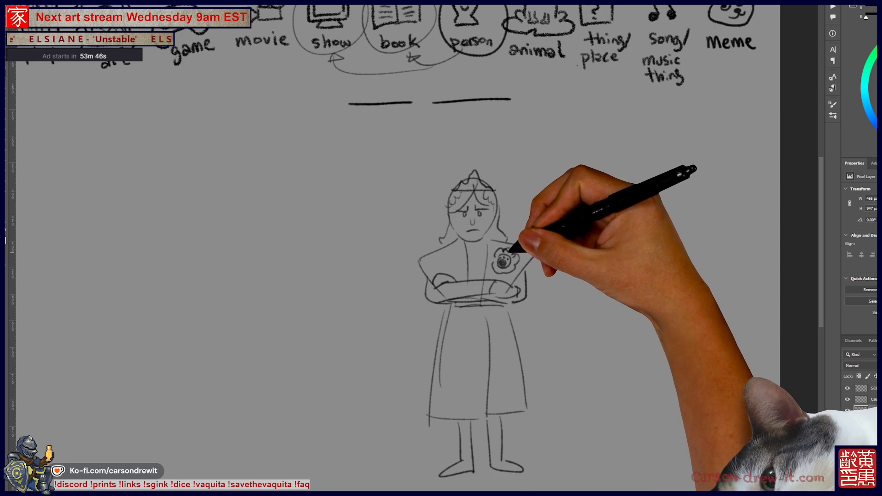
left_click_drag(496, 257, 519, 273)
mouse_move(441, 248)
left_mouse_down()
mouse_move(431, 272)
mouse_move(468, 219)
left_mouse_up()
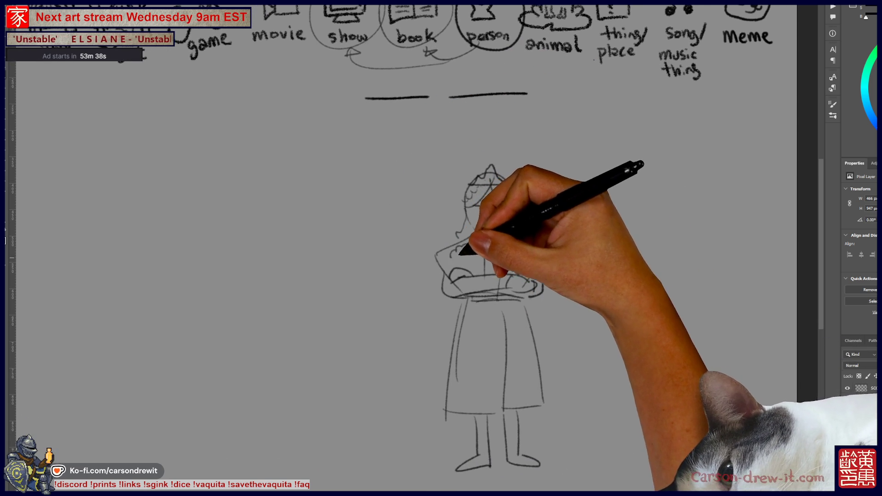
left_click_drag(463, 254, 482, 259)
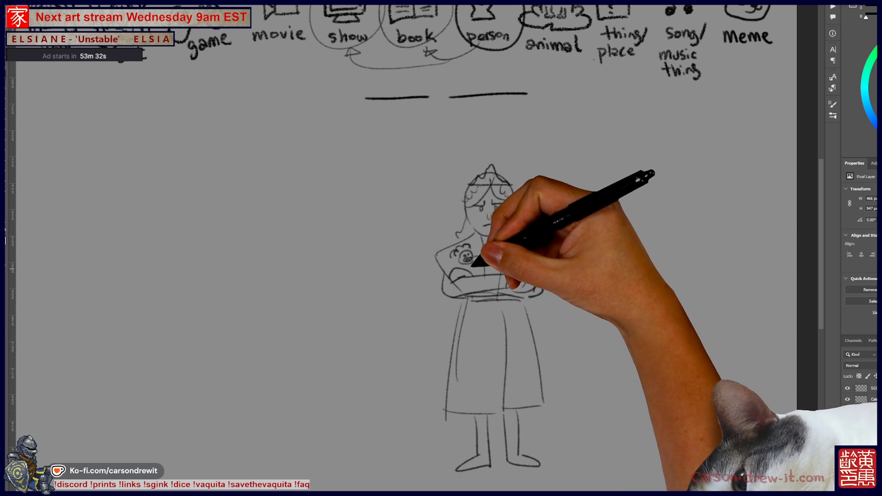
Draw a second teddy face across the girl's chest, then sketch a small head with hair to her right.
left_click_drag(464, 257, 520, 254)
left_click_drag(475, 358, 420, 341)
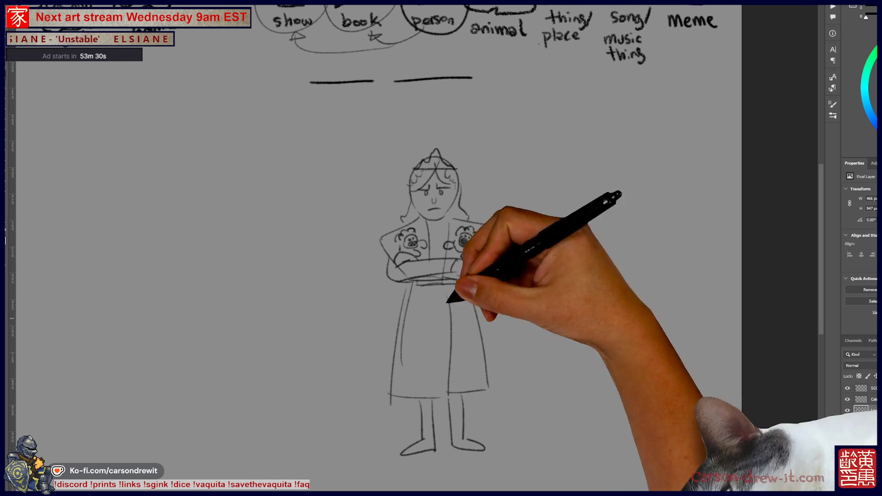
left_click_drag(537, 341, 591, 326)
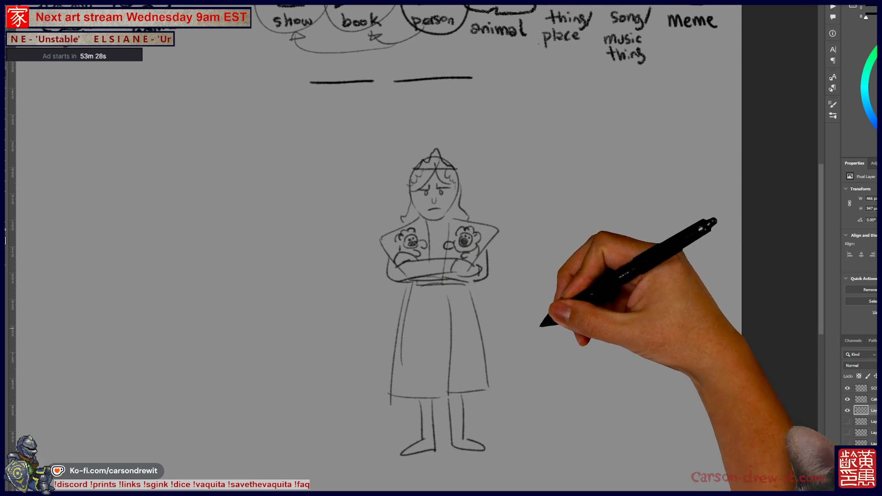
mouse_move(546, 309)
left_mouse_down()
mouse_move(583, 304)
mouse_move(572, 354)
mouse_move(589, 345)
mouse_move(584, 330)
left_mouse_up()
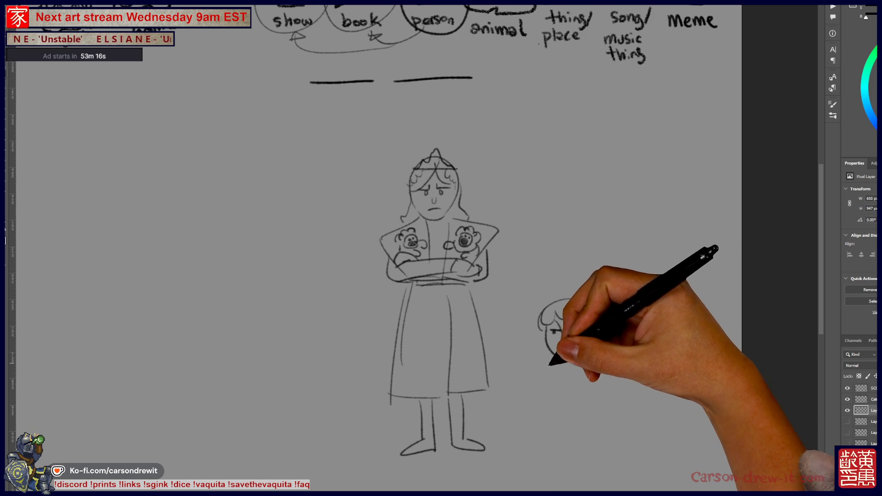
Draw the small boy's face, shoulders, body and legs, then begin a haired head left of the girl.
left_click_drag(547, 361, 554, 380)
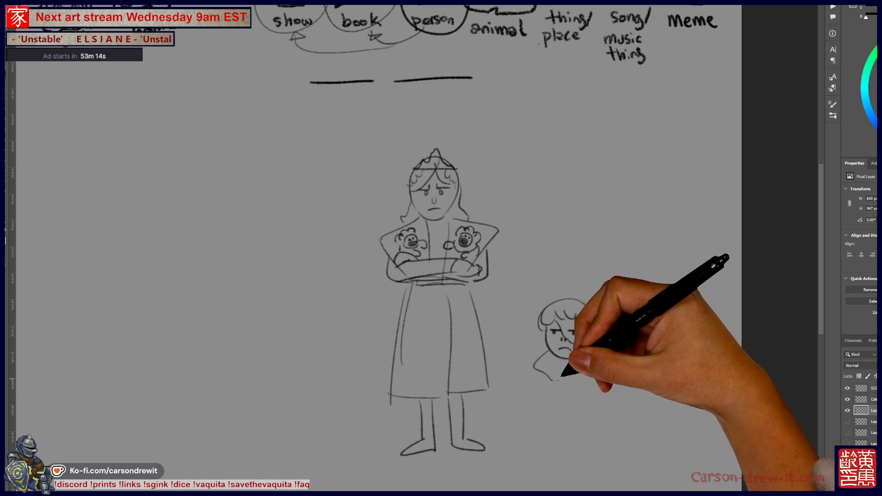
mouse_move(588, 355)
left_mouse_down()
mouse_move(584, 379)
mouse_move(548, 394)
mouse_move(561, 407)
mouse_move(595, 385)
left_mouse_up()
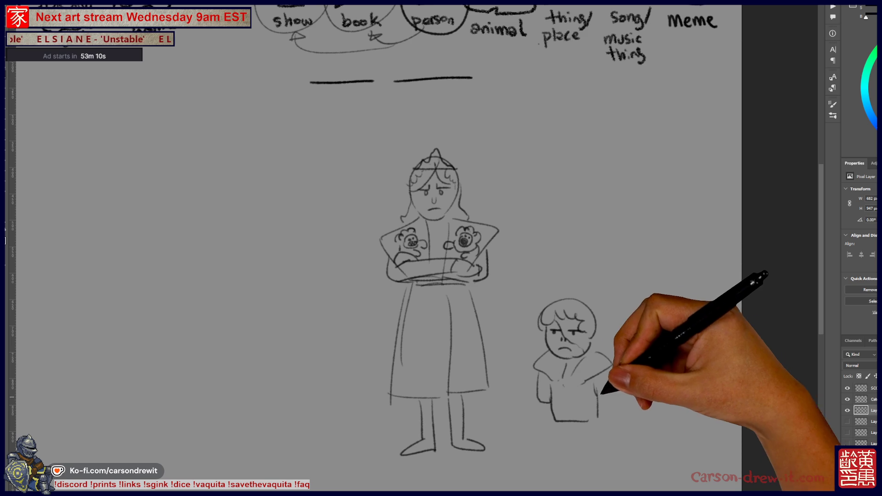
mouse_move(543, 399)
left_mouse_down()
mouse_move(557, 440)
mouse_move(569, 438)
mouse_move(568, 416)
mouse_move(609, 443)
mouse_move(602, 407)
mouse_move(681, 434)
left_mouse_up()
left_click_drag(380, 236, 419, 240)
mouse_move(422, 197)
left_mouse_down()
mouse_move(388, 198)
mouse_move(416, 203)
mouse_move(392, 214)
mouse_move(421, 192)
mouse_move(394, 221)
left_mouse_up()
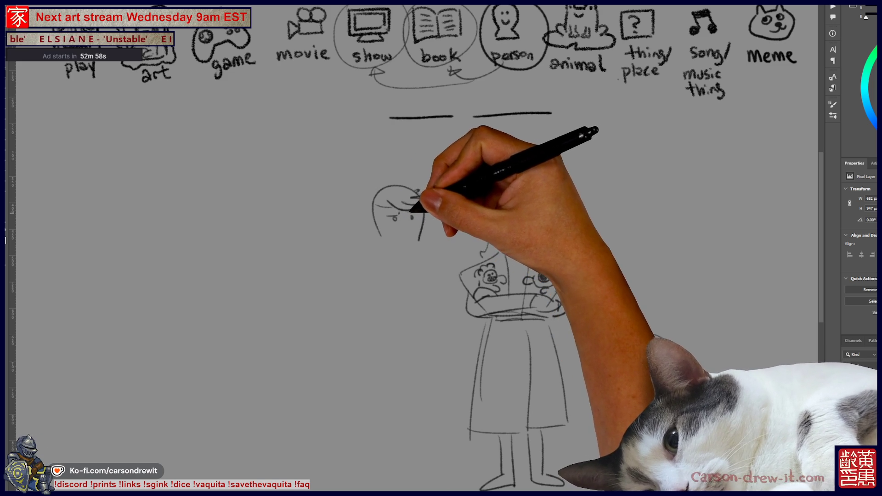
Finish the new figure left of the girl with hair, chin, shoulders and a cape.
left_click_drag(400, 232, 410, 231)
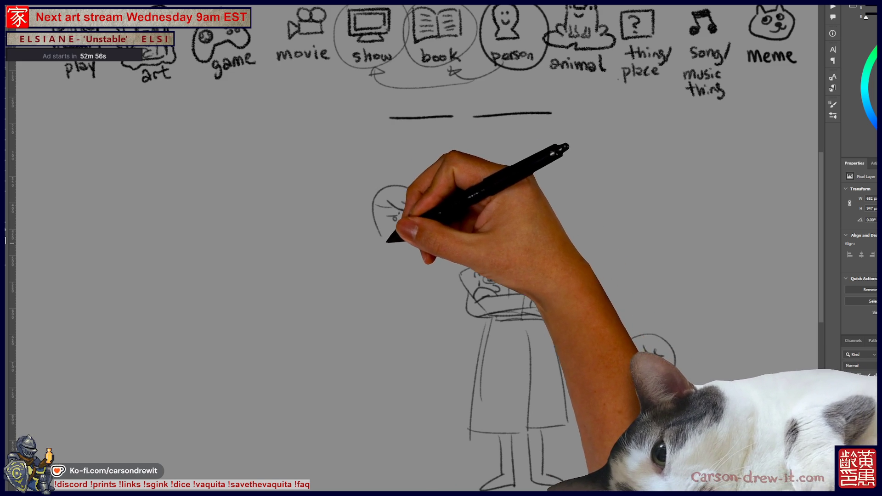
mouse_move(380, 240)
left_mouse_down()
mouse_move(410, 260)
mouse_move(401, 269)
mouse_move(421, 290)
left_mouse_up()
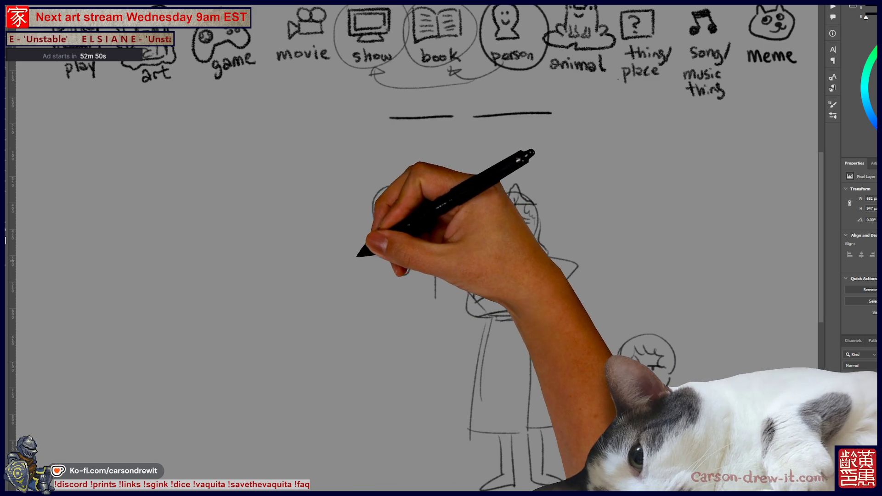
left_click_drag(381, 246, 349, 270)
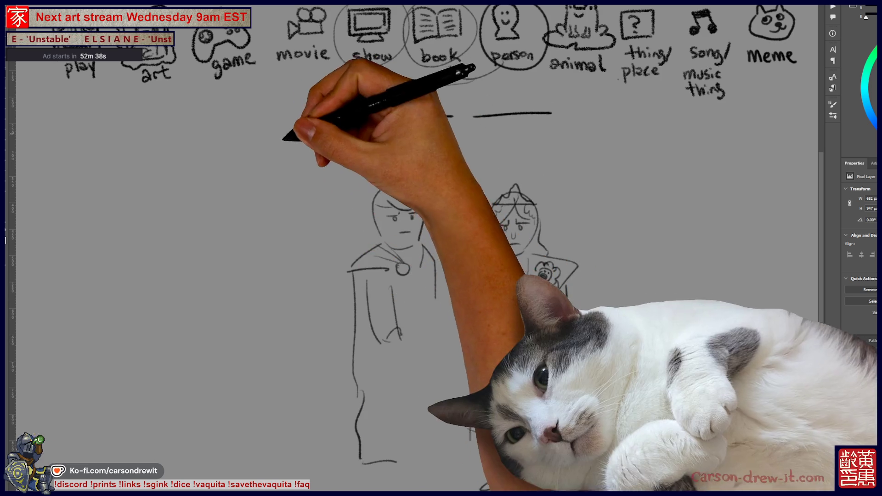
Draw a speech bubble around the two blanks and circle the crowned girl.
left_click_drag(366, 296, 296, 333)
mouse_move(460, 119)
left_mouse_down()
mouse_move(459, 172)
mouse_move(482, 204)
mouse_move(480, 232)
left_mouse_up()
left_click_drag(478, 202, 487, 212)
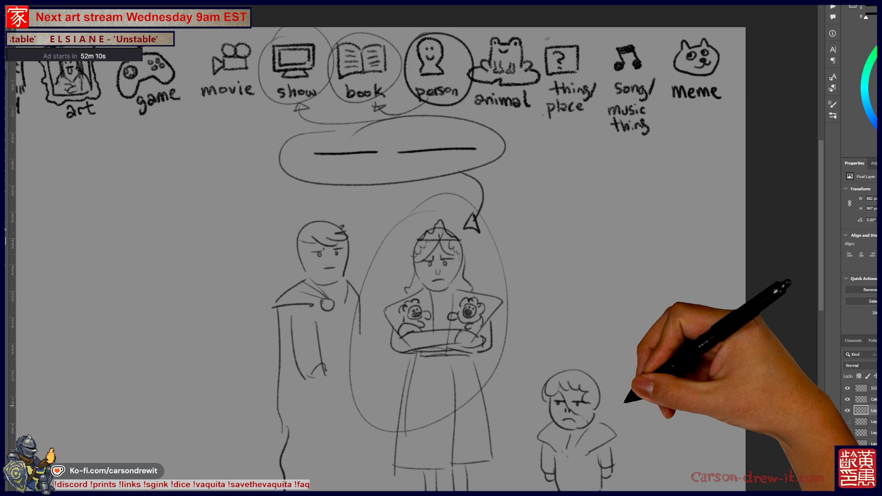
Shift the view slightly and hide the layer holding the character sketches.
left_click_drag(239, 313, 222, 300)
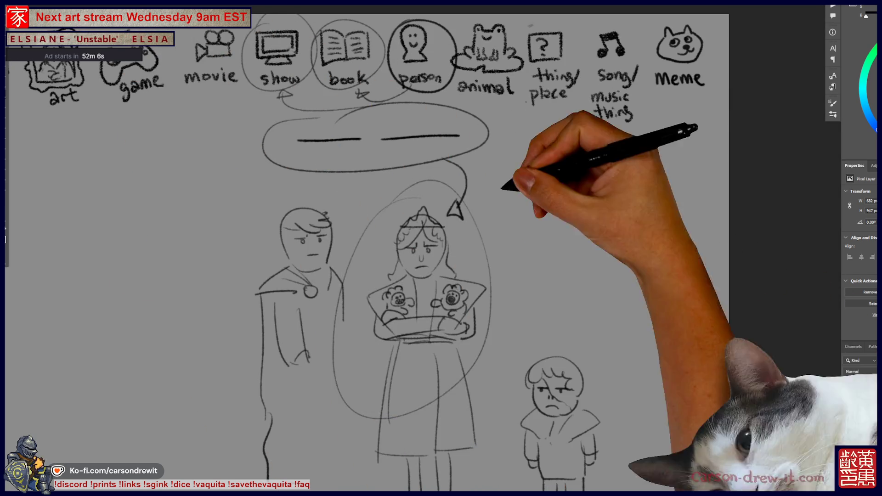
left_click(494, 161)
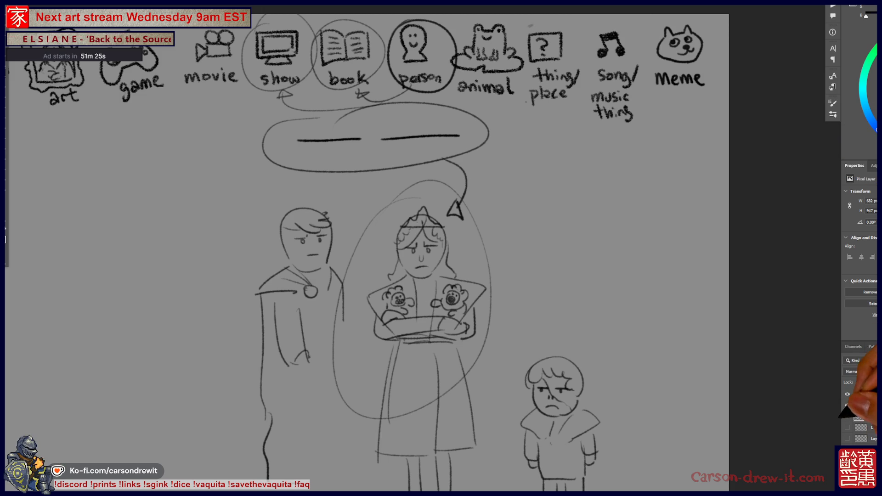
left_click(848, 416)
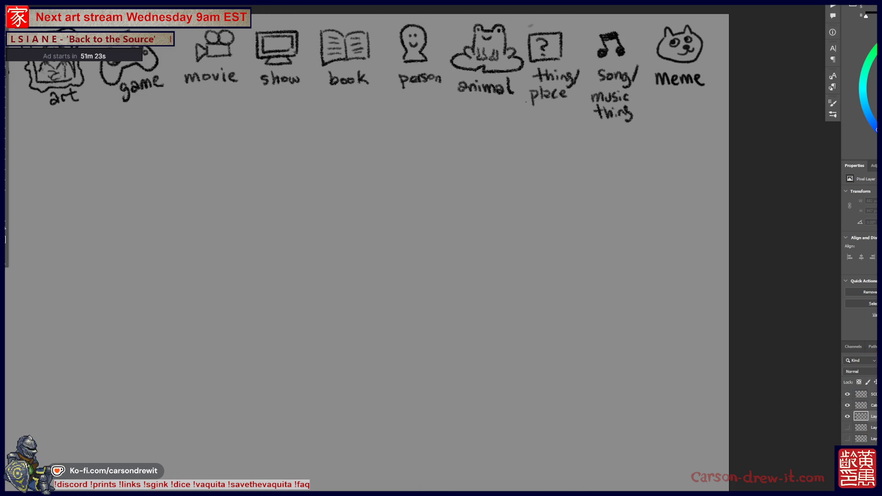
Fit the canvas, circle the thing/place category, and draw six answer dashes below the doodle row.
key("ctrl+0")
left_click_drag(623, 105, 618, 106)
left_click_drag(374, 220, 654, 232)
scroll(644, 257, "down", 1)
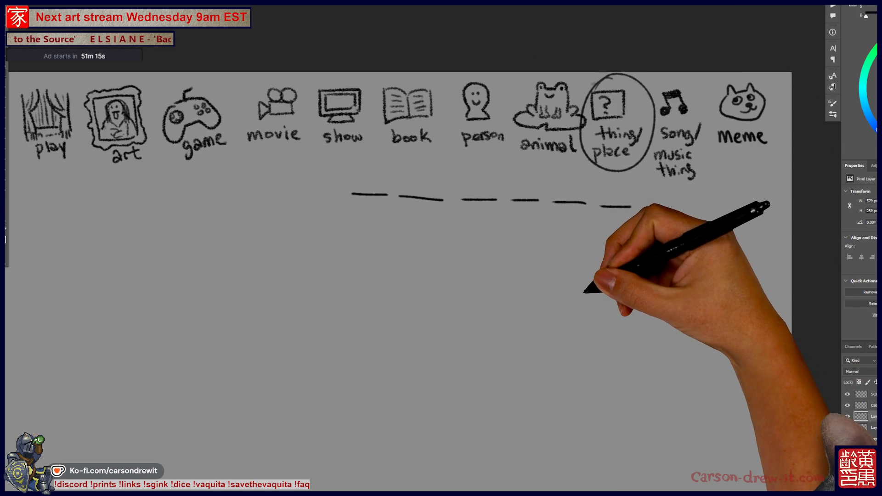
left_click_drag(441, 276, 467, 233)
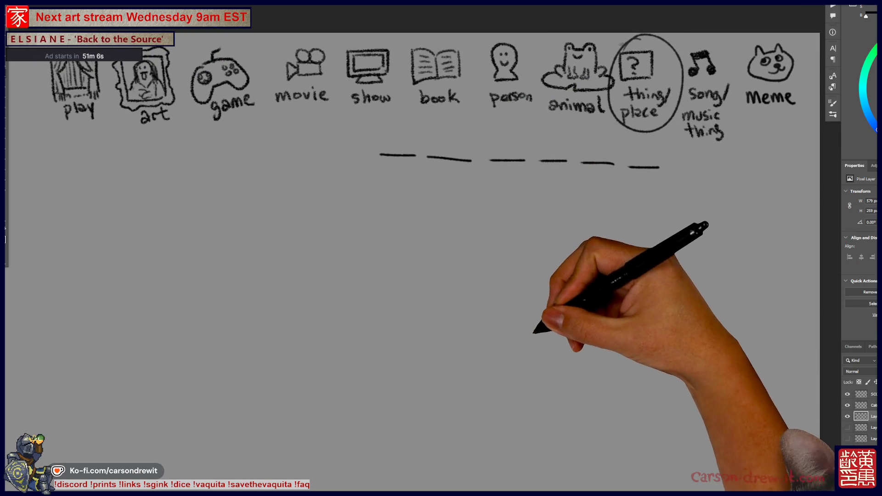
Sketch the grinning figure's round head, raised fists, body, outstretched legs and feet below the blanks.
left_click_drag(533, 271, 562, 270)
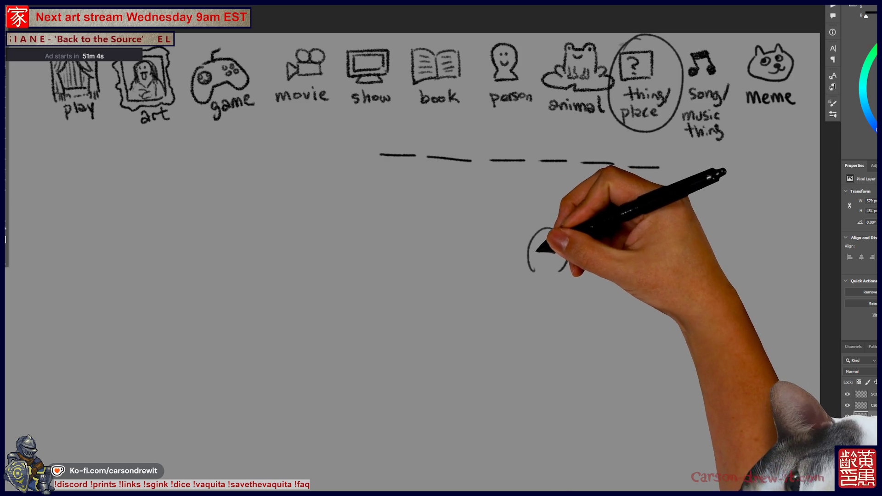
mouse_move(593, 225)
left_mouse_down()
mouse_move(575, 237)
mouse_move(586, 250)
mouse_move(572, 300)
left_mouse_up()
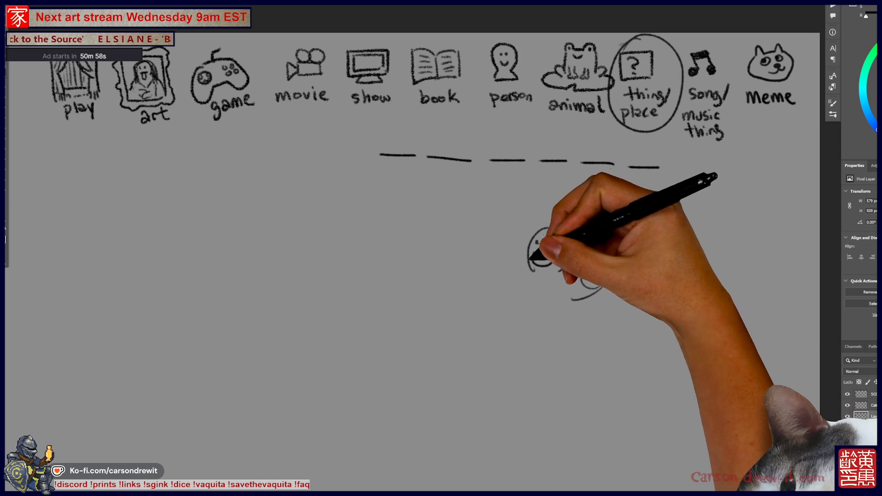
mouse_move(497, 226)
left_mouse_down()
mouse_move(478, 277)
mouse_move(507, 288)
mouse_move(511, 269)
left_mouse_up()
mouse_move(540, 230)
left_mouse_down()
mouse_move(529, 264)
mouse_move(563, 258)
mouse_move(558, 252)
left_mouse_up()
left_click_drag(593, 226, 576, 239)
left_click_drag(517, 281, 500, 321)
left_click_drag(595, 228, 607, 276)
left_click_drag(578, 239, 592, 289)
mouse_move(430, 290)
left_mouse_down()
mouse_move(416, 338)
mouse_move(434, 340)
mouse_move(404, 336)
mouse_move(436, 342)
left_mouse_up()
left_click_drag(424, 308, 556, 343)
mouse_move(502, 349)
left_mouse_down()
mouse_move(510, 374)
mouse_move(524, 371)
left_mouse_up()
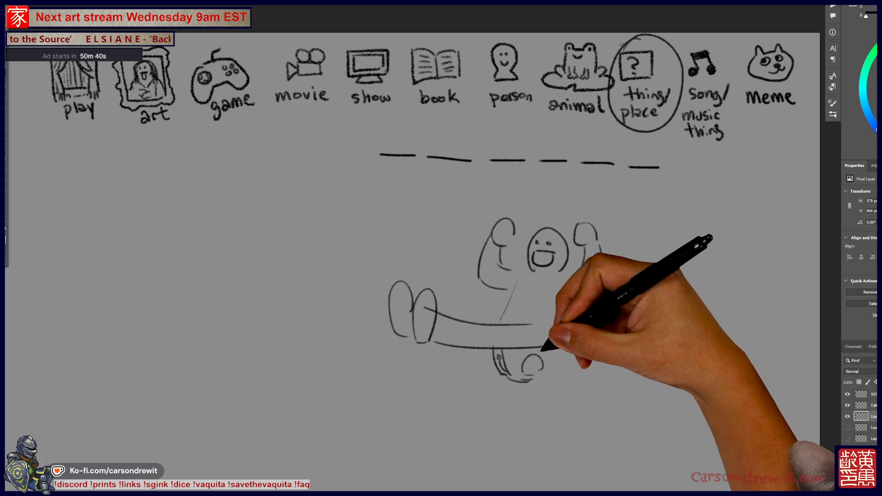
Add the swing seat, refine the arms, torso and face, and draw motion lines beside the swing.
left_click_drag(500, 352, 547, 351)
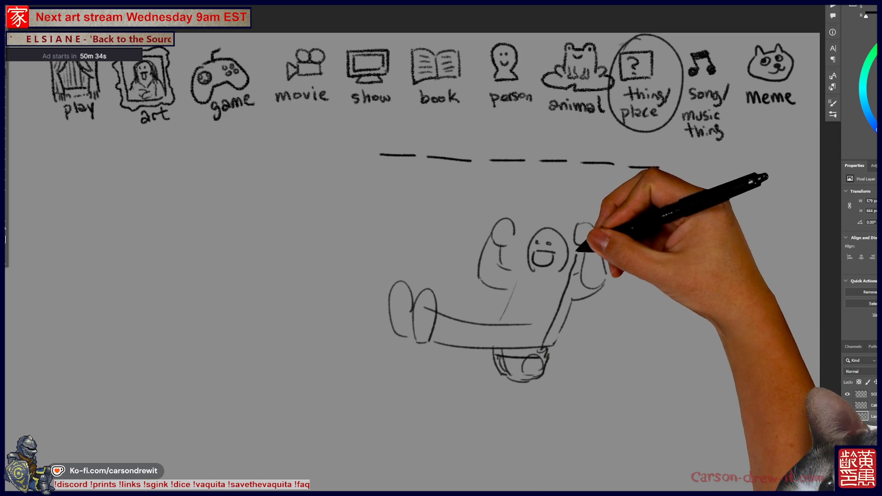
left_click_drag(599, 194, 589, 223)
mouse_move(492, 316)
left_mouse_down()
mouse_move(522, 213)
mouse_move(509, 240)
left_mouse_up()
left_click_drag(576, 241, 593, 225)
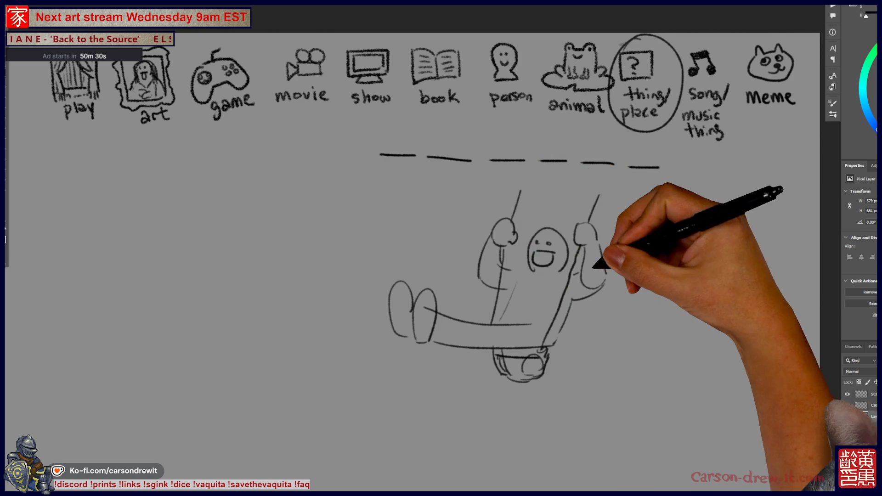
mouse_move(527, 271)
left_mouse_down()
mouse_move(506, 268)
mouse_move(554, 282)
left_mouse_up()
mouse_move(569, 321)
left_mouse_down()
mouse_move(529, 272)
mouse_move(579, 268)
left_mouse_up()
left_click_drag(533, 278, 576, 272)
Start a new head with angry brows and a body right of the swing.
left_click_drag(598, 140, 546, 147)
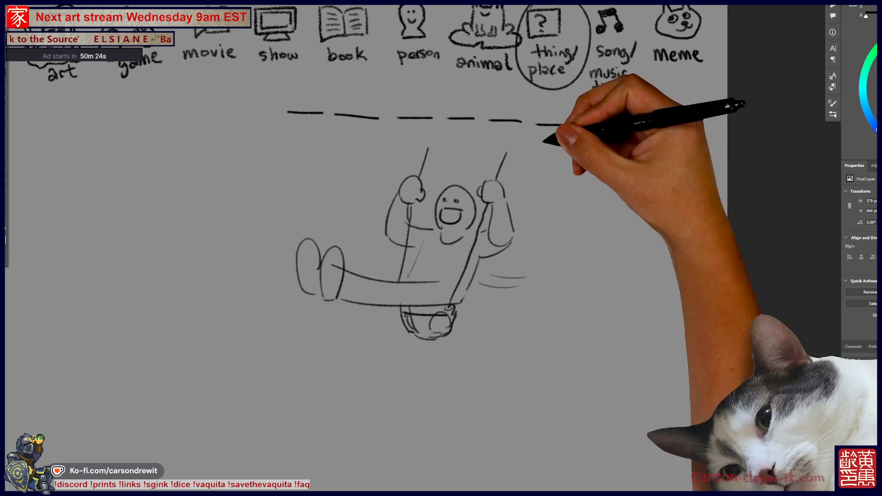
mouse_move(638, 268)
left_mouse_down()
mouse_move(629, 291)
mouse_move(623, 281)
mouse_move(636, 277)
mouse_move(625, 342)
left_mouse_up()
mouse_move(645, 303)
left_mouse_down()
mouse_move(633, 338)
mouse_move(647, 324)
mouse_move(612, 366)
mouse_move(637, 342)
mouse_move(621, 375)
mouse_move(639, 373)
left_mouse_up()
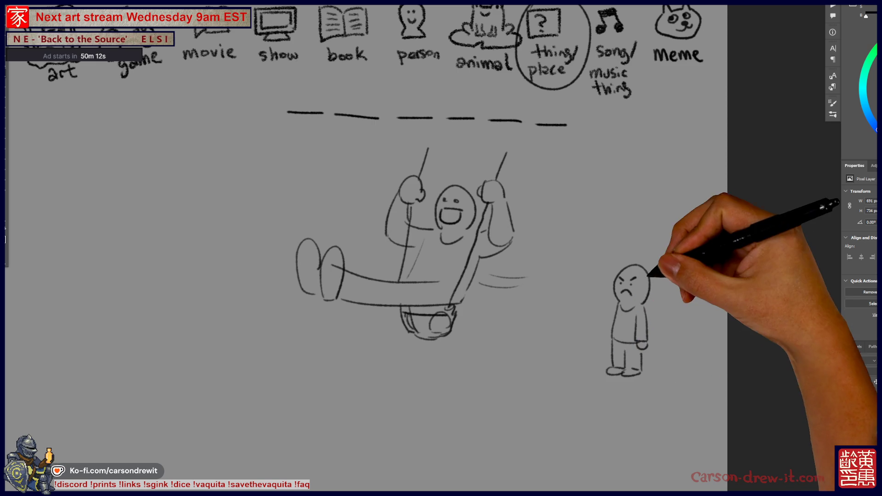
Give the right figure floppy ears and an angry face, and start a small head left of the swing.
left_click_drag(666, 291, 650, 276)
left_click_drag(597, 279, 594, 309)
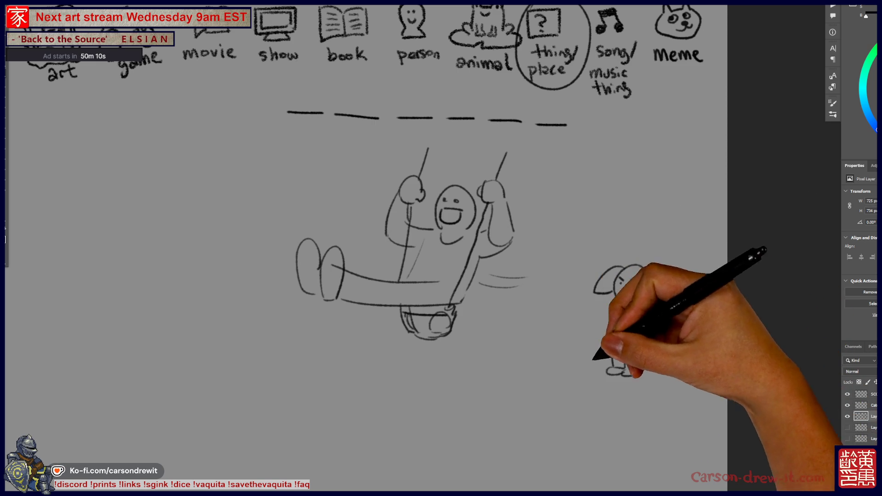
mouse_move(340, 294)
left_mouse_down()
mouse_move(344, 328)
mouse_move(330, 312)
mouse_move(320, 366)
left_mouse_up()
mouse_move(329, 335)
left_mouse_down()
mouse_move(325, 340)
mouse_move(348, 339)
left_mouse_up()
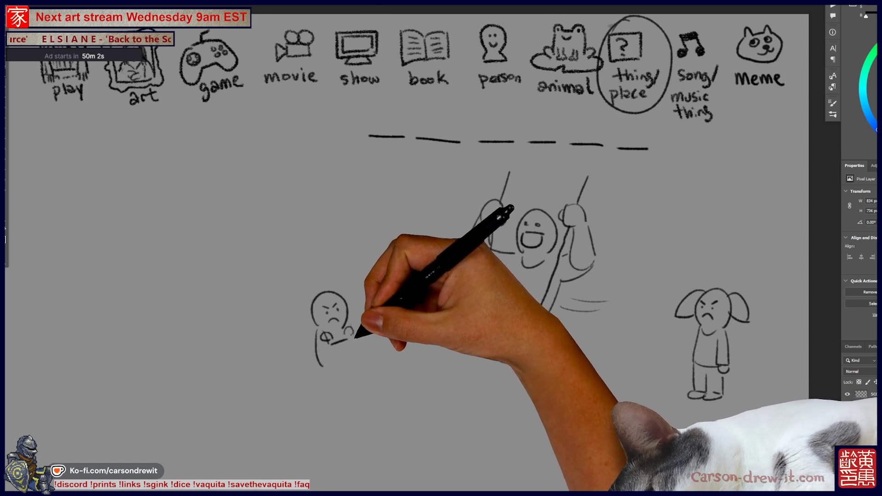
Draw the small figure's crossed arms and feet, adding a new layer along the way.
mouse_move(337, 344)
left_mouse_down()
mouse_move(323, 361)
mouse_move(331, 344)
mouse_move(325, 386)
mouse_move(352, 374)
mouse_move(358, 387)
left_mouse_up()
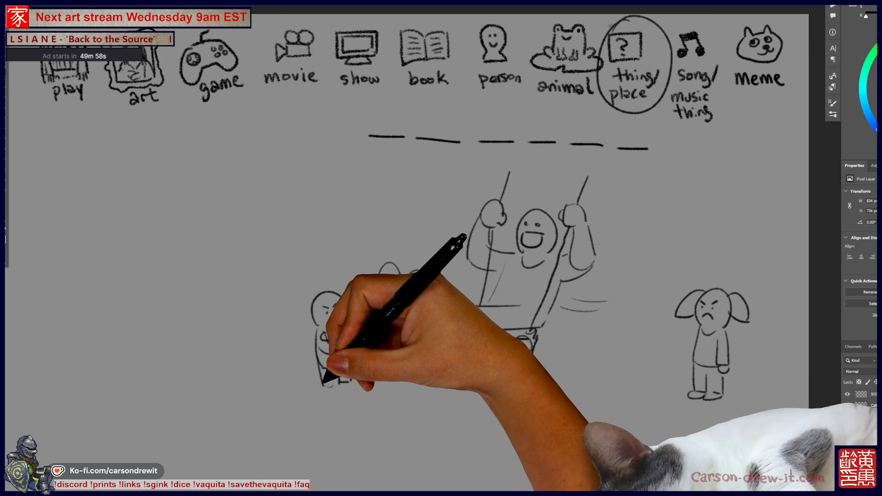
key("ctrl+shift+alt+n")
left_click_drag(404, 332, 390, 377)
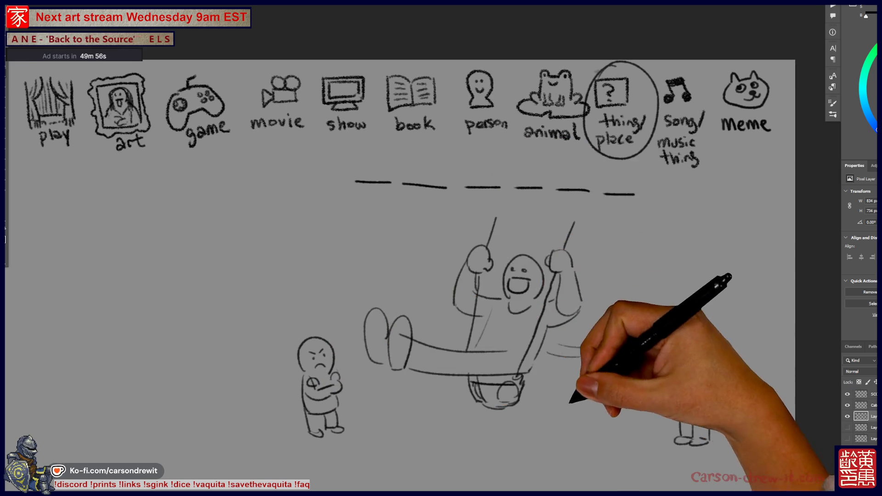
left_click_drag(557, 319, 532, 282)
left_click_drag(658, 379, 632, 419)
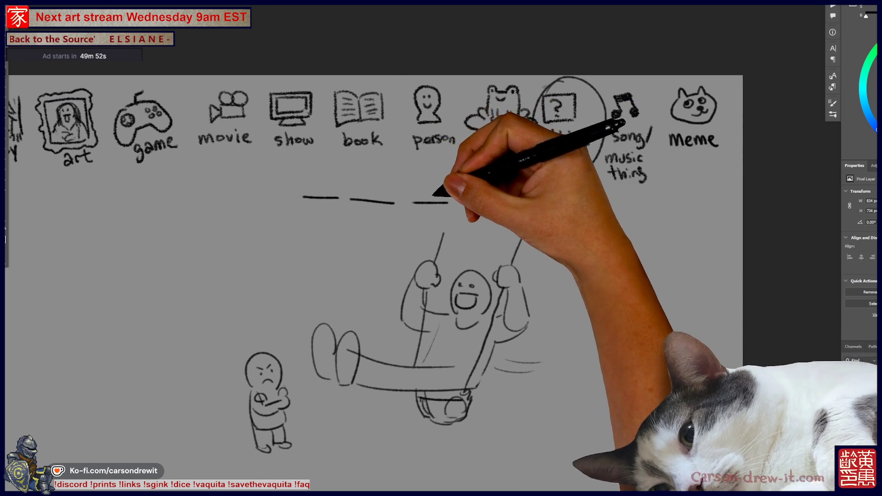
Bubble the left dashes with a tail toward the swinger, then undo the stray small bubble and arrow.
left_click_drag(326, 164, 328, 165)
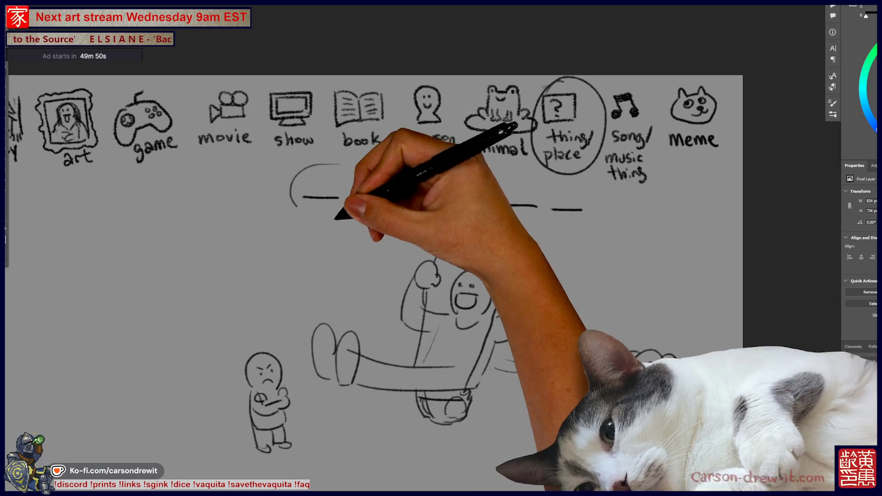
mouse_move(354, 221)
left_mouse_down()
mouse_move(404, 274)
mouse_move(335, 305)
mouse_move(410, 271)
left_mouse_up()
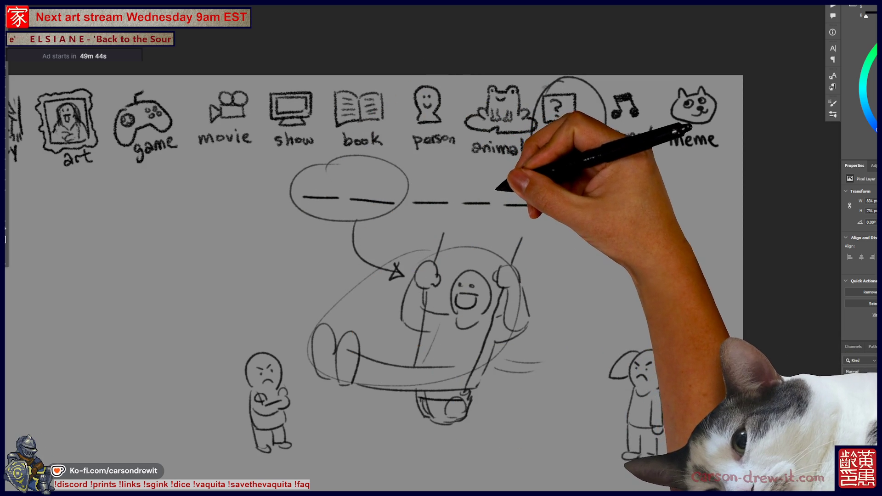
left_click_drag(505, 183, 540, 216)
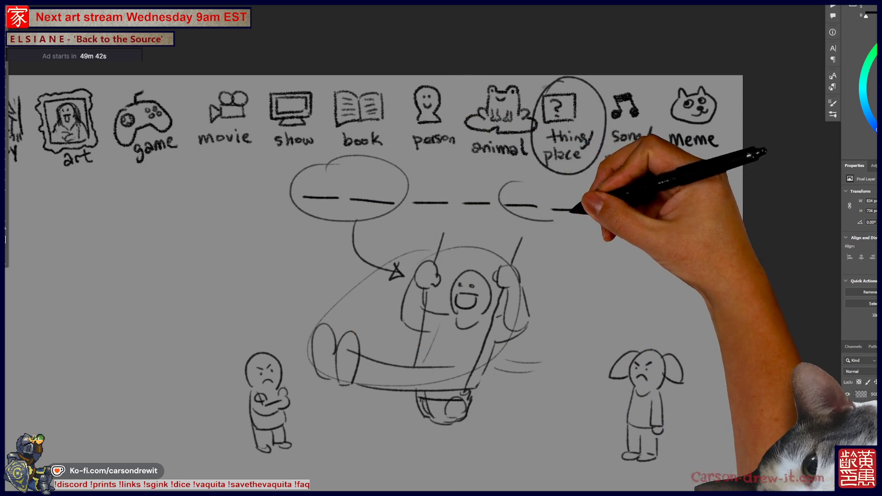
left_click_drag(606, 156, 642, 161)
left_click_drag(608, 171, 646, 180)
left_click_drag(552, 209, 581, 209)
left_click_drag(530, 214, 487, 374)
left_click_drag(477, 406, 436, 383)
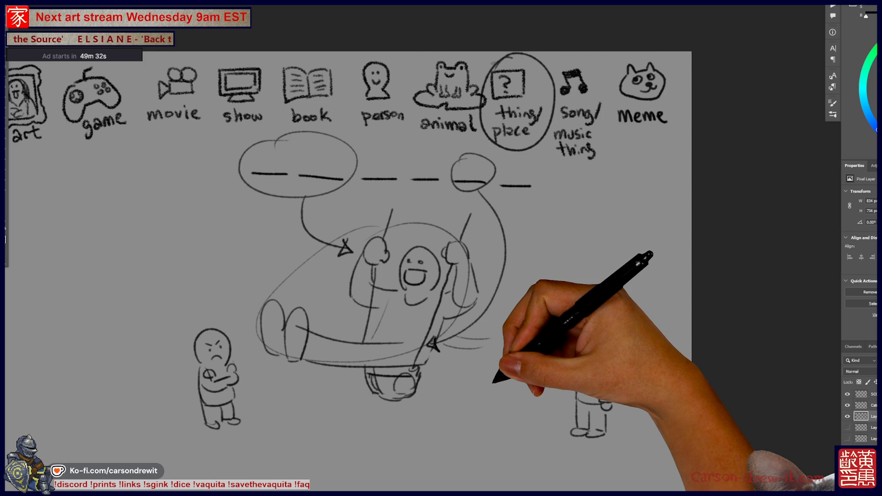
left_click_drag(510, 234, 468, 204)
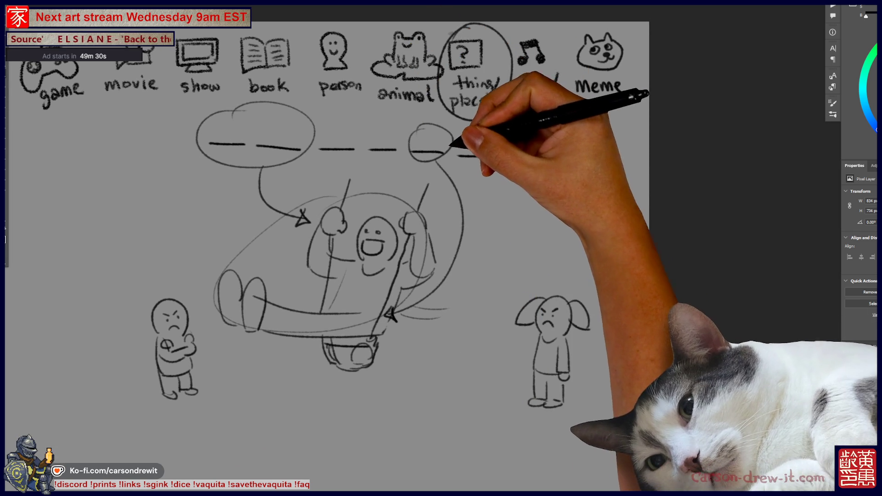
key("ctrl+z")
key("ctrl+z")
Draw a larger bubble around the right-hand dashes with arrows curving down and rightward.
left_click_drag(429, 125, 432, 124)
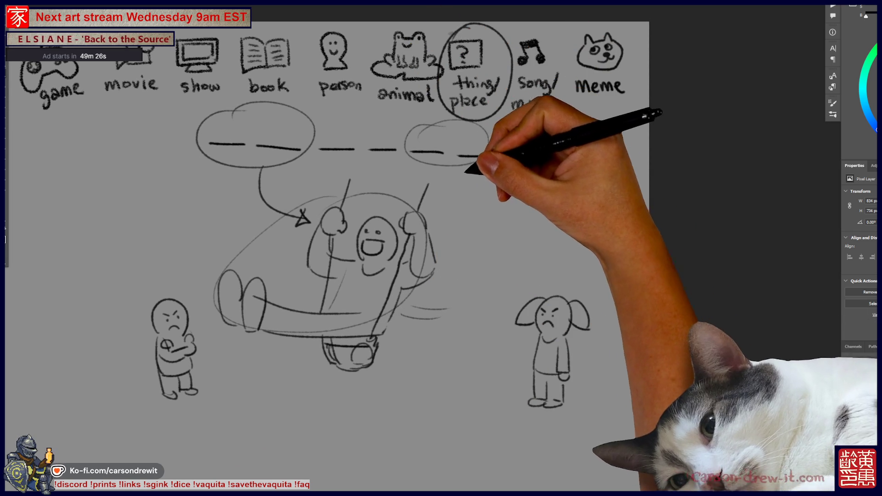
left_click_drag(452, 170, 417, 324)
mouse_move(460, 177)
left_mouse_down()
mouse_move(517, 224)
mouse_move(510, 232)
left_mouse_up()
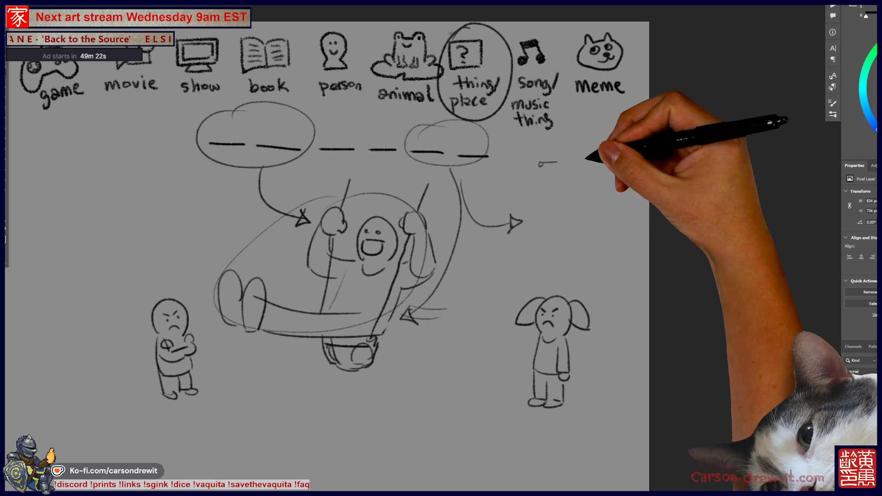
Sketch a swing set with legs, top bar, ropes and seat at right, and circle it.
mouse_move(543, 164)
left_mouse_down()
mouse_move(525, 248)
mouse_move(558, 249)
left_mouse_up()
left_click_drag(528, 222, 547, 222)
mouse_move(542, 163)
left_mouse_down()
mouse_move(618, 159)
mouse_move(603, 235)
left_mouse_up()
left_click_drag(618, 163, 637, 236)
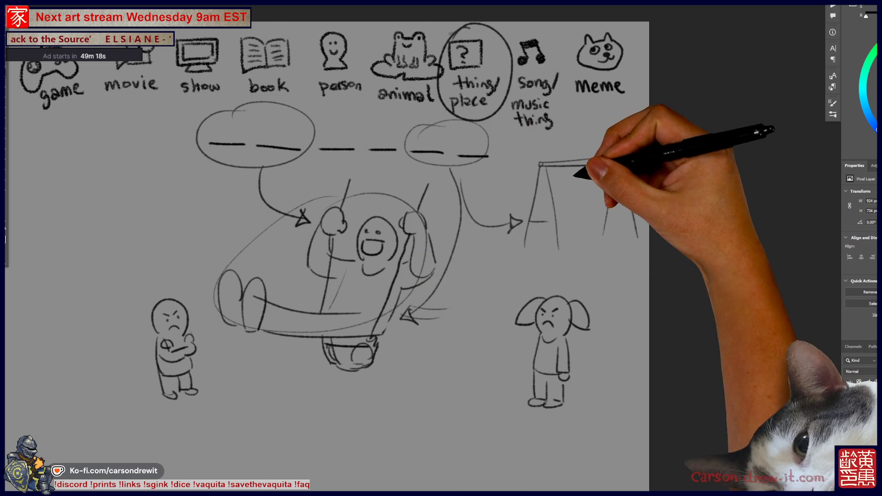
left_click_drag(595, 165, 596, 198)
mouse_move(571, 165)
left_mouse_down()
mouse_move(571, 212)
mouse_move(597, 220)
left_mouse_up()
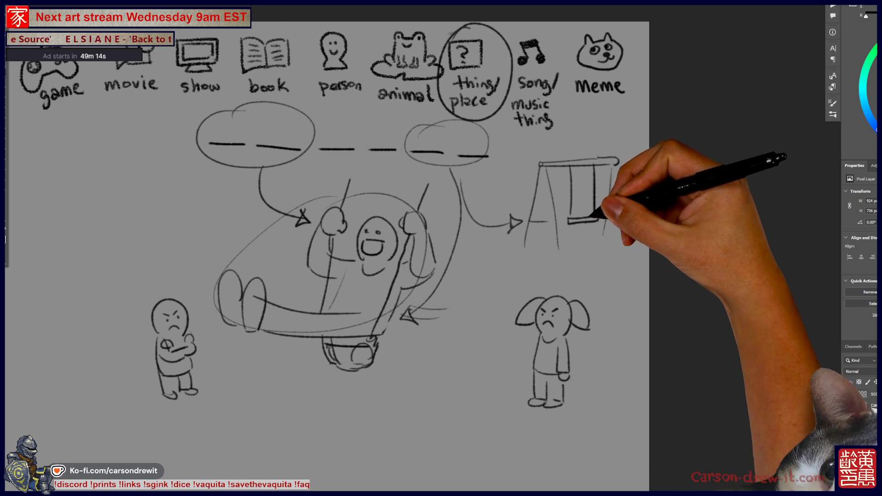
left_click_drag(532, 167, 646, 159)
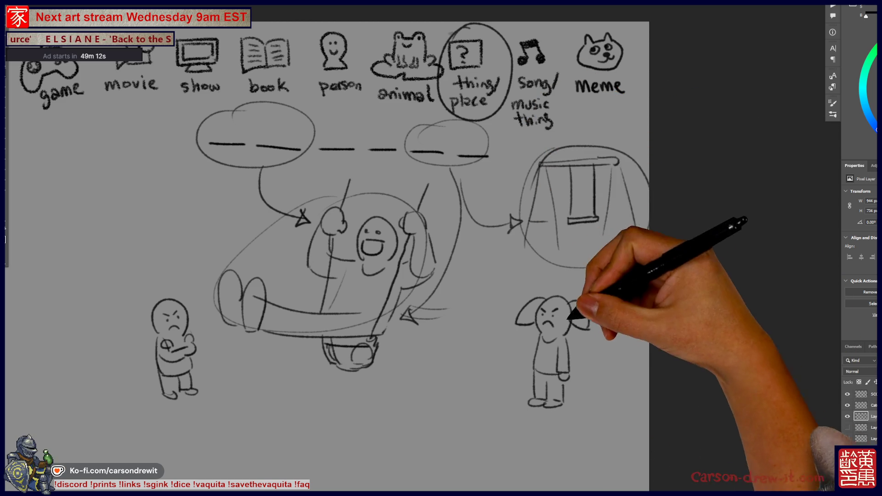
mouse_move(551, 329)
left_mouse_down()
mouse_move(542, 349)
mouse_move(538, 334)
left_mouse_up()
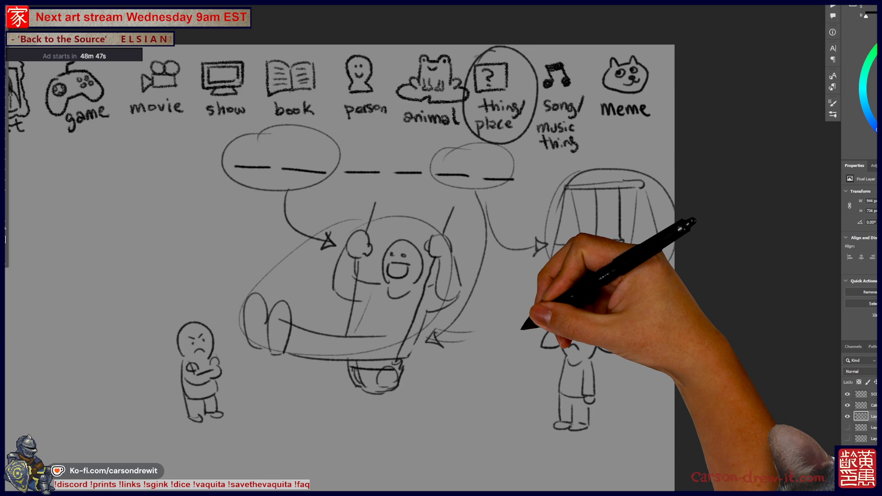
Draw an arrow toward the circled swing set and an oval around the right dashes, undoing the stray middle bubble.
scroll(340, 267, "down", 1)
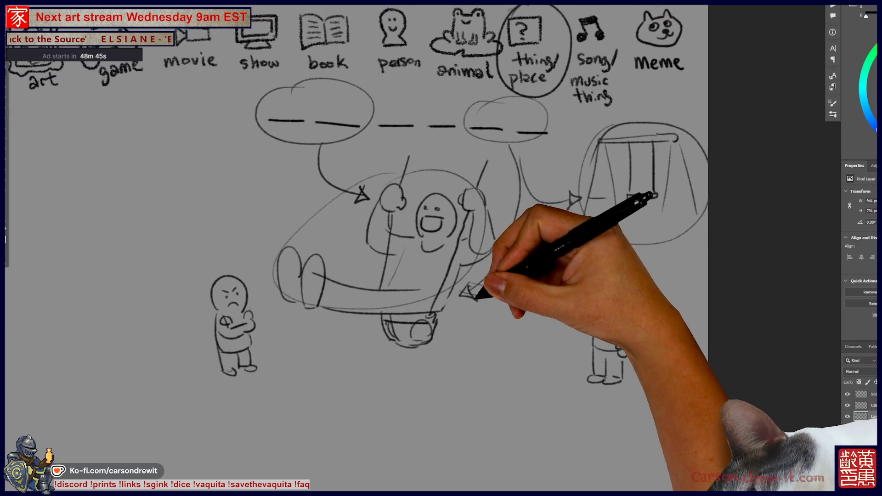
left_click_drag(494, 196, 549, 237)
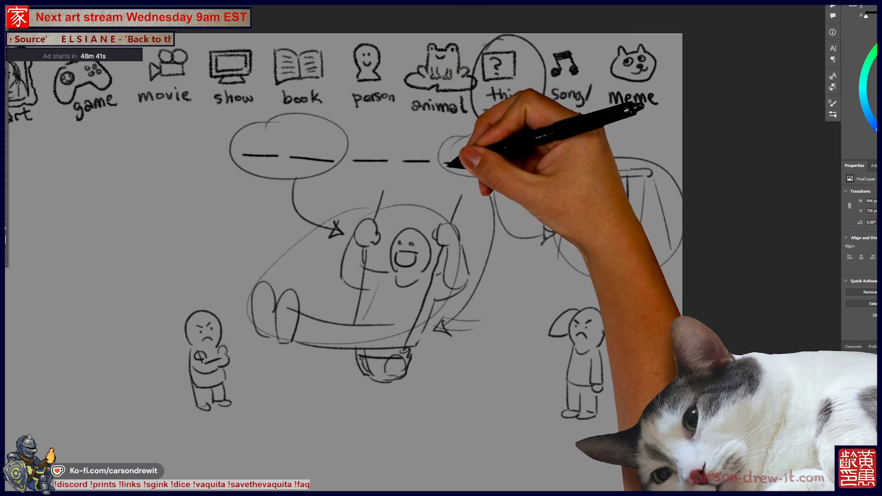
left_click_drag(450, 134, 469, 173)
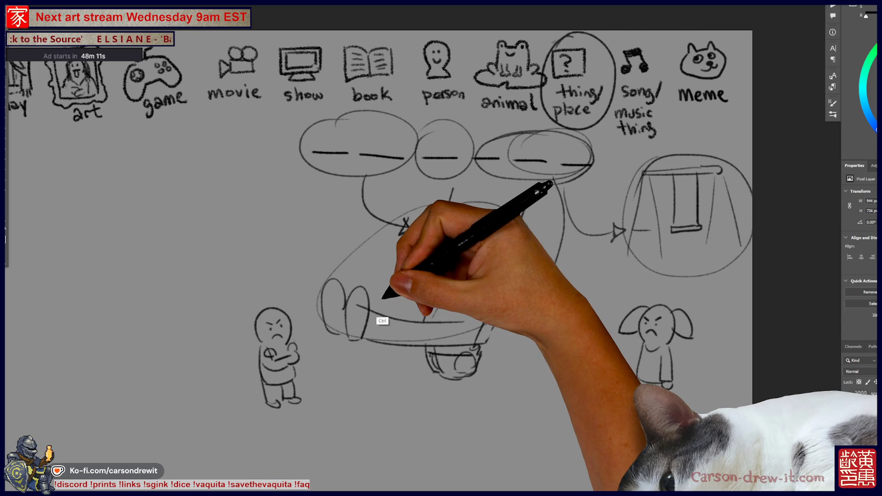
key("ctrl+z")
left_click_drag(380, 278, 339, 267)
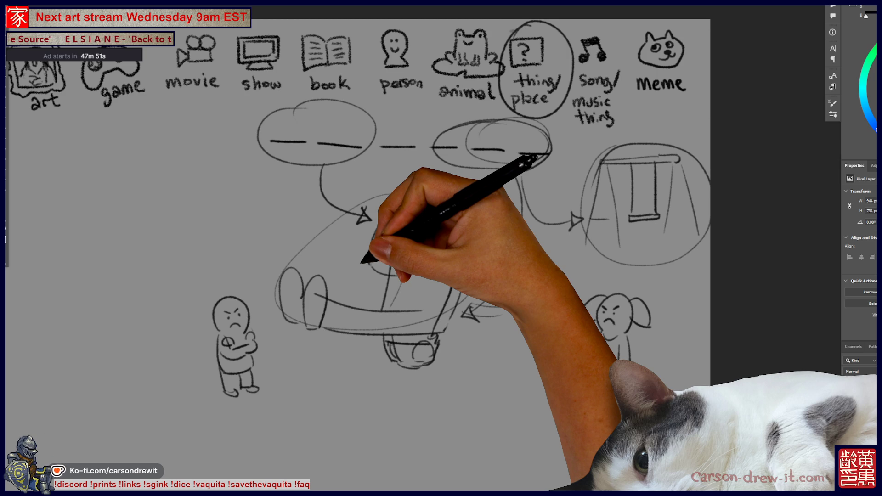
left_click_drag(361, 262, 414, 239)
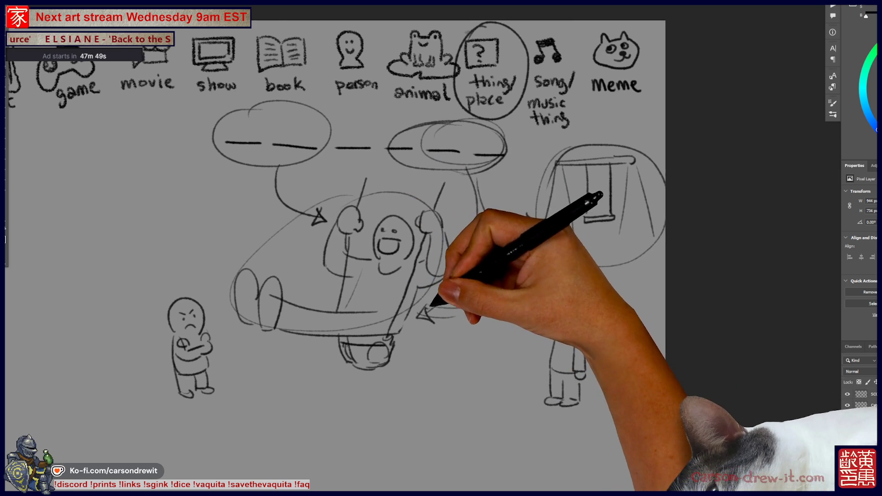
Finish the figure in the car and draw an arrow with arrowhead from the left bubble.
left_click_drag(543, 197, 498, 199)
left_click_drag(282, 192, 455, 202)
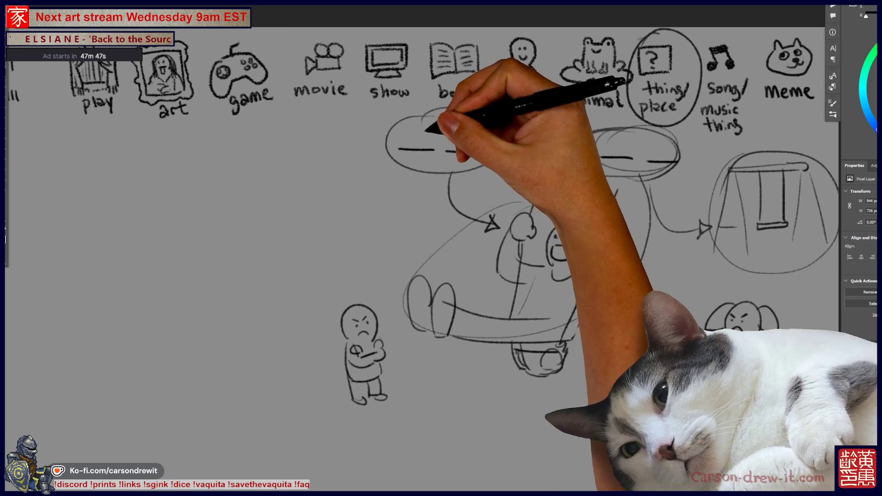
left_click_drag(522, 232, 517, 284)
left_click_drag(592, 317, 607, 328)
left_click_drag(465, 216, 499, 225)
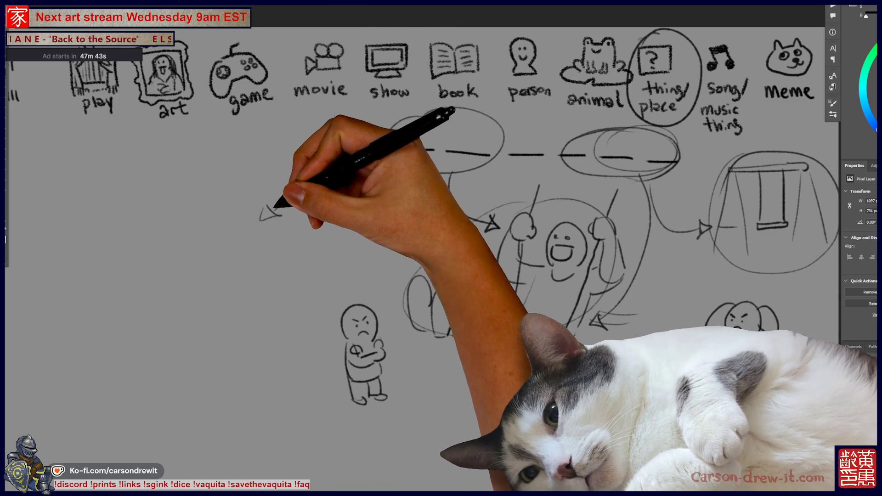
Draw a tall smiling standing figure with body, legs and feet at the left.
left_click_drag(248, 248, 370, 262)
mouse_move(317, 206)
left_mouse_down()
mouse_move(322, 237)
mouse_move(304, 220)
mouse_move(315, 228)
mouse_move(288, 384)
left_mouse_up()
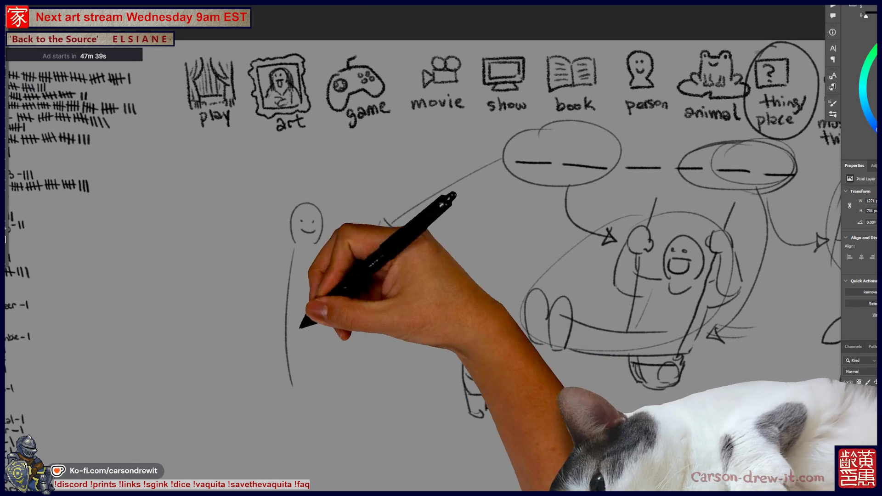
left_click_drag(317, 259, 329, 397)
mouse_move(305, 345)
left_mouse_down()
mouse_move(317, 400)
mouse_move(338, 399)
left_mouse_up()
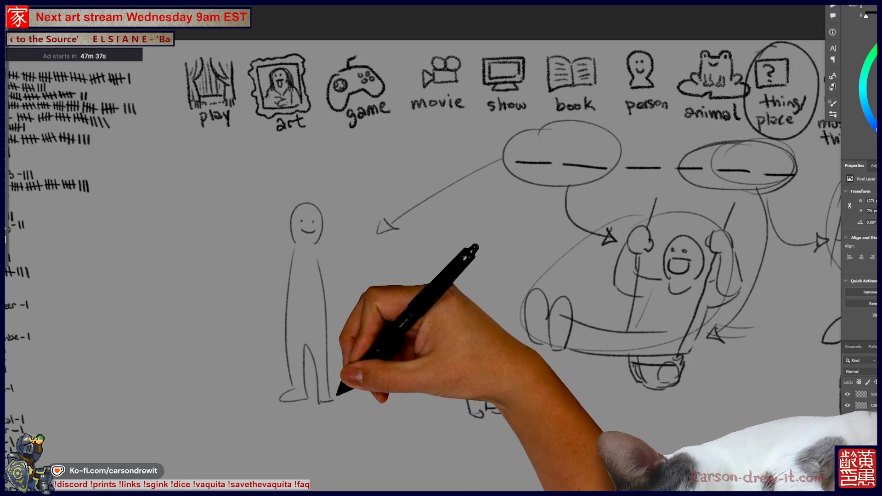
left_click_drag(351, 209, 355, 241)
Add a second long-haired figure with face, body, legs and feet beside the first.
left_click_drag(356, 196, 370, 238)
mouse_move(359, 195)
left_mouse_down()
mouse_move(340, 232)
mouse_move(397, 227)
mouse_move(349, 381)
mouse_move(363, 322)
mouse_move(368, 391)
left_mouse_up()
left_click_drag(375, 251, 397, 388)
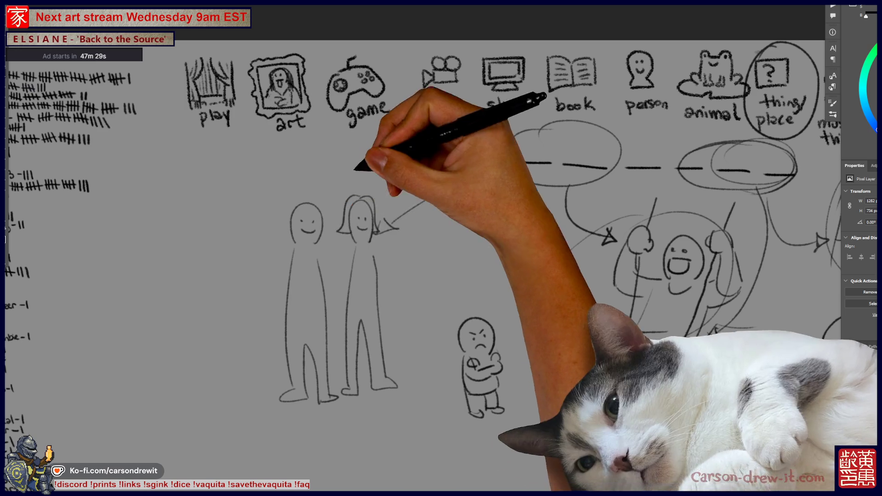
left_click_drag(354, 171, 315, 430)
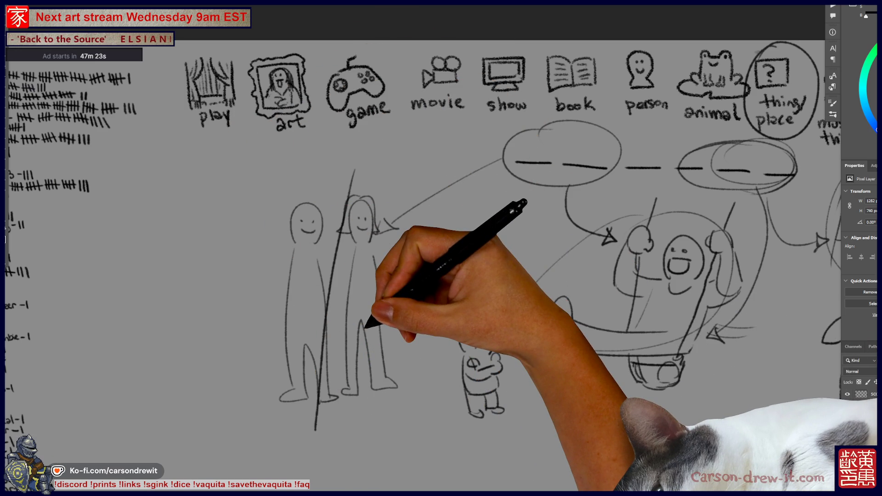
scroll(441, 266, "right", 5)
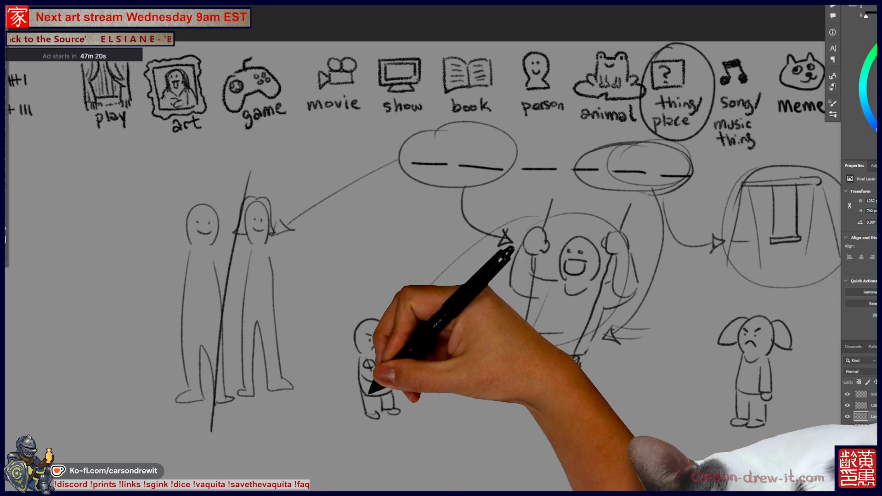
scroll(421, 266, "right", 1)
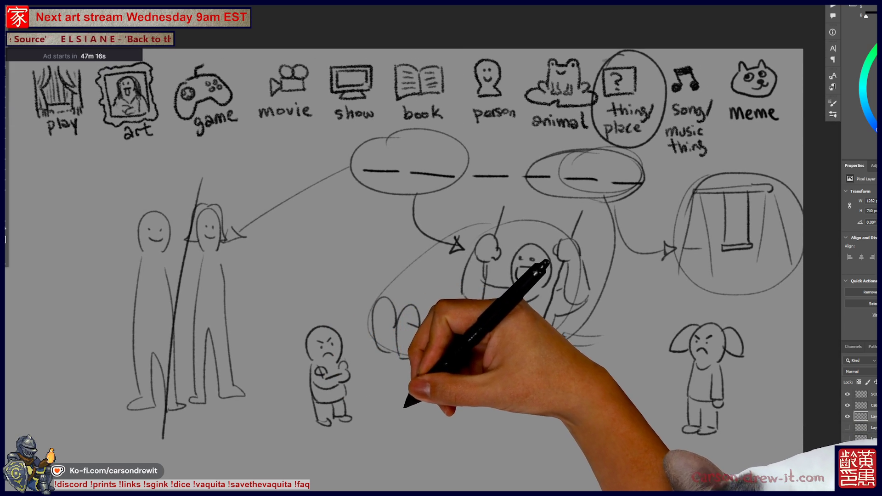
scroll(441, 267, "right", 1)
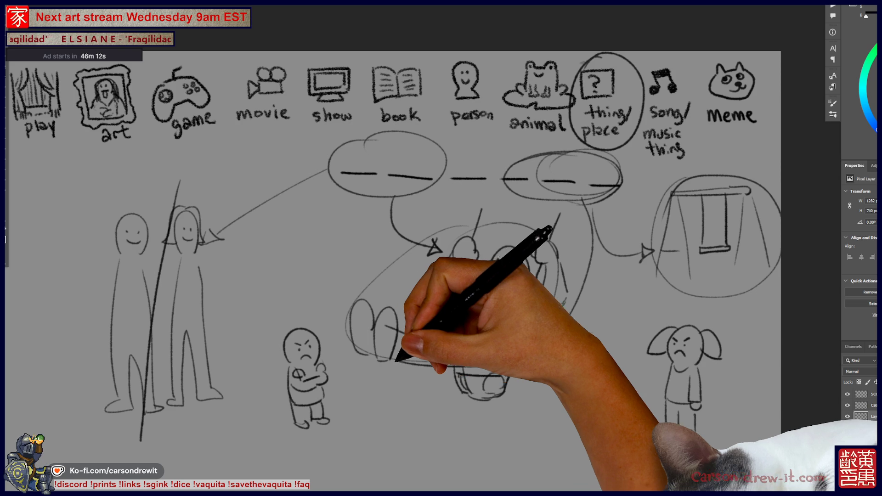
scroll(441, 272, "up", 2)
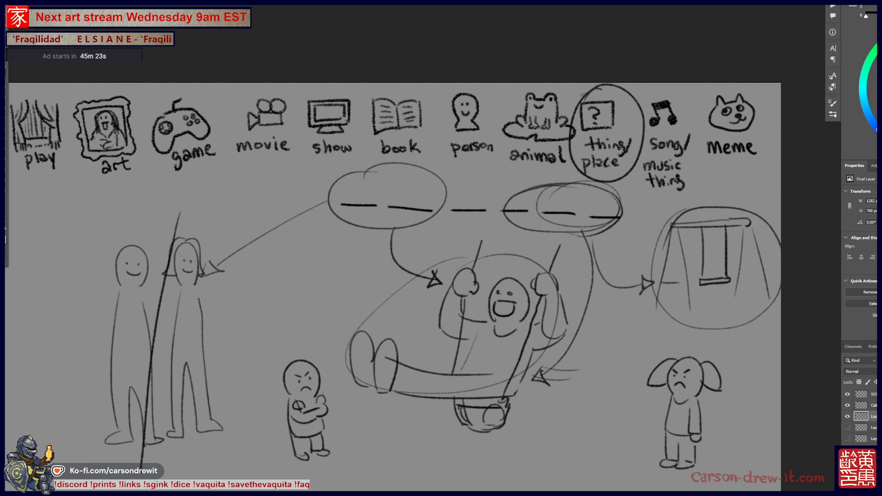
Toggle the sketch layers' visibility, leaving the swing, two-figure and horse sketches hidden.
left_click(848, 417)
left_click(847, 428)
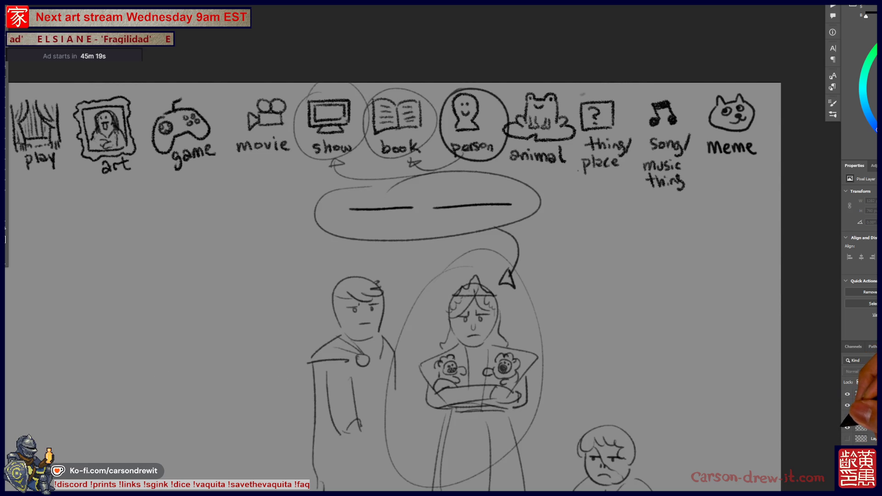
left_click(848, 416)
left_click(847, 405)
left_click_drag(624, 404, 551, 303)
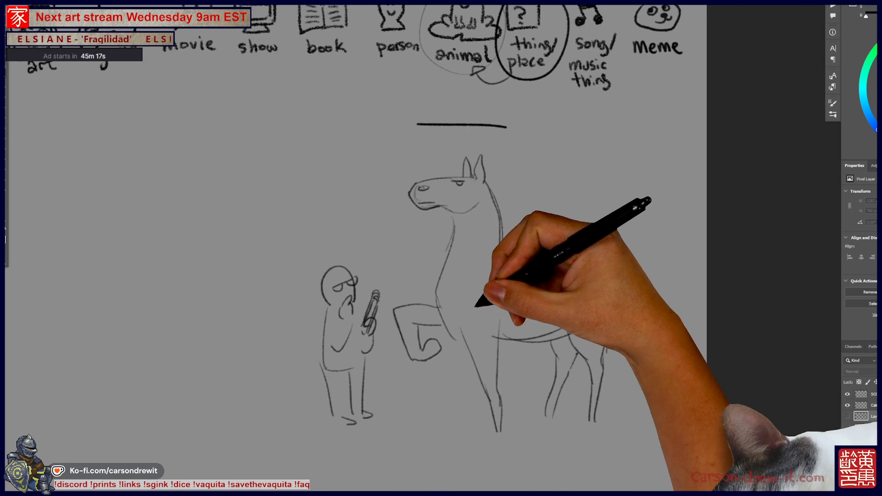
left_click(847, 406)
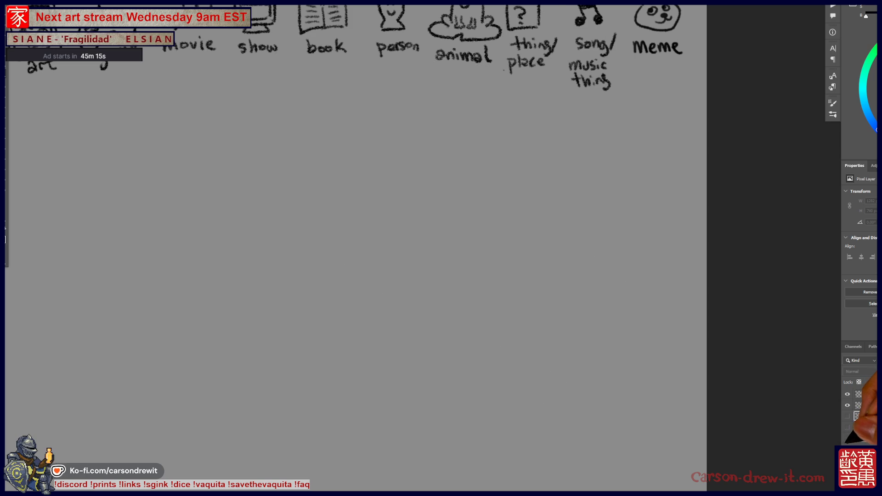
left_click(847, 416)
left_click(847, 416)
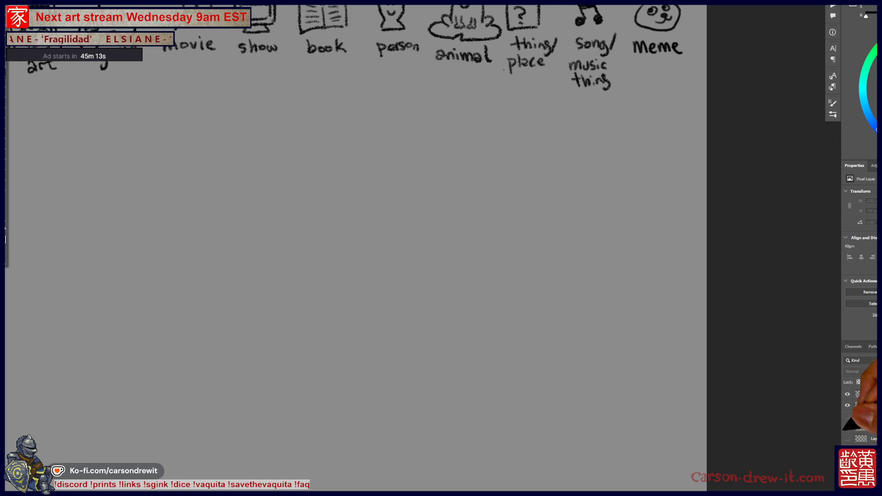
left_click(848, 438)
left_click(847, 439)
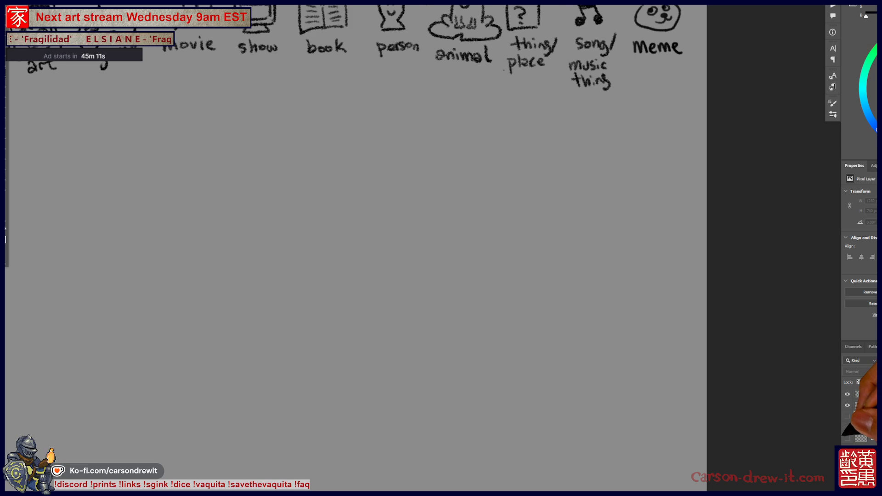
Fit the whole canvas on screen and draw the first outline of a closed book.
scroll(593, 349, "left", 5)
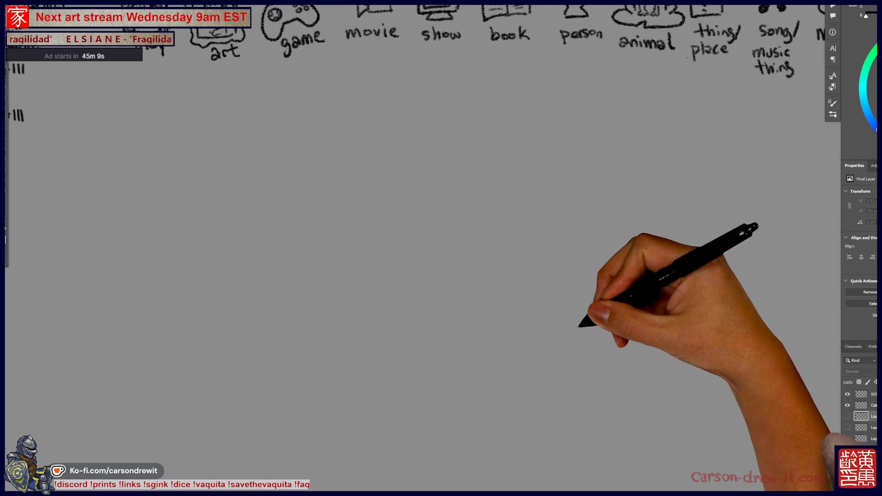
key("ctrl+0")
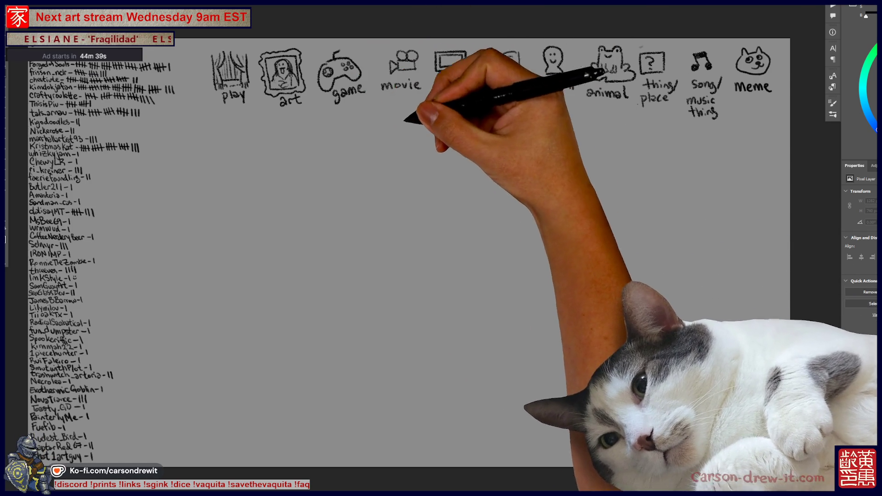
mouse_move(413, 142)
left_mouse_down()
mouse_move(427, 176)
mouse_move(453, 138)
mouse_move(404, 171)
mouse_move(448, 177)
mouse_move(396, 181)
mouse_move(437, 177)
mouse_move(434, 186)
mouse_move(450, 141)
left_mouse_up()
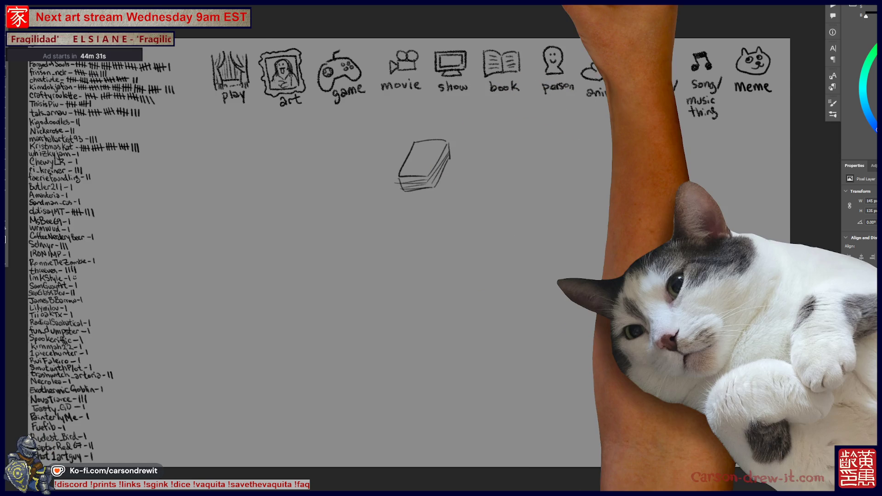
Zoom in on the book and draw three curved lines branching off to its right.
key("ctrl+plus")
left_click_drag(499, 134, 563, 277)
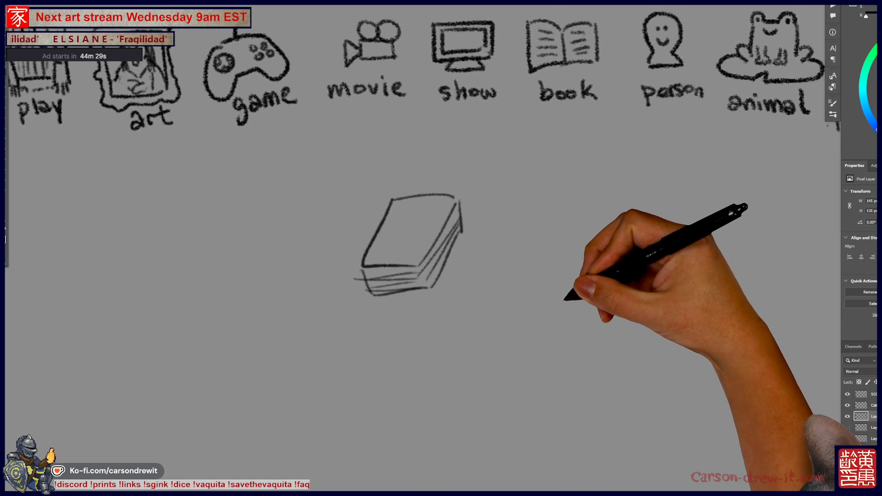
left_click_drag(461, 247, 405, 229)
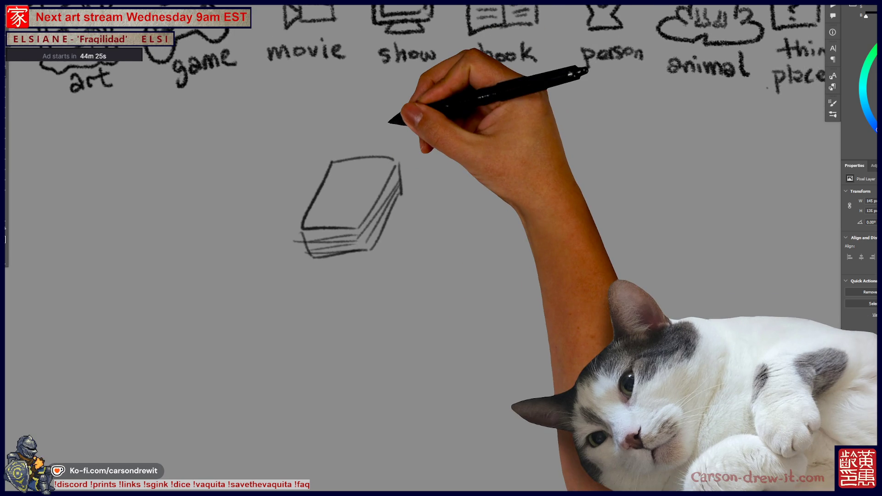
left_click_drag(388, 122, 295, 220)
left_click_drag(380, 246, 388, 65)
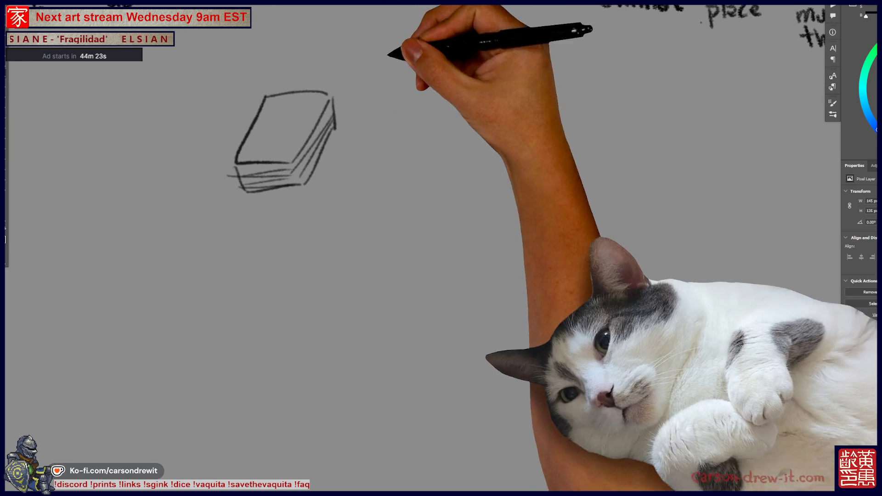
left_click_drag(374, 192, 365, 205)
left_click_drag(334, 179, 436, 189)
mouse_move(322, 215)
left_mouse_down()
mouse_move(377, 258)
mouse_move(415, 258)
left_mouse_up()
left_click_drag(298, 246, 416, 331)
left_click_drag(508, 339, 423, 378)
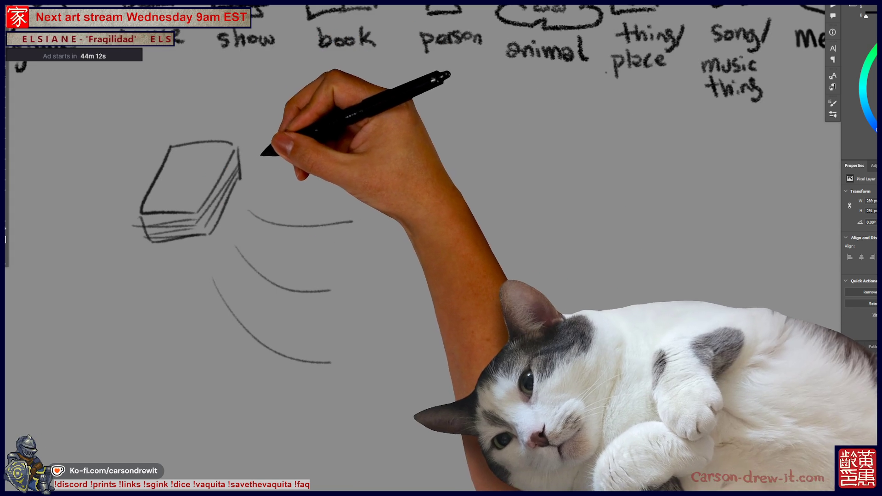
Write '1. Taboo' at the end of the top curve.
mouse_move(248, 141)
left_mouse_down()
mouse_move(251, 170)
mouse_move(258, 161)
mouse_move(251, 181)
left_mouse_up()
key("ctrl+z")
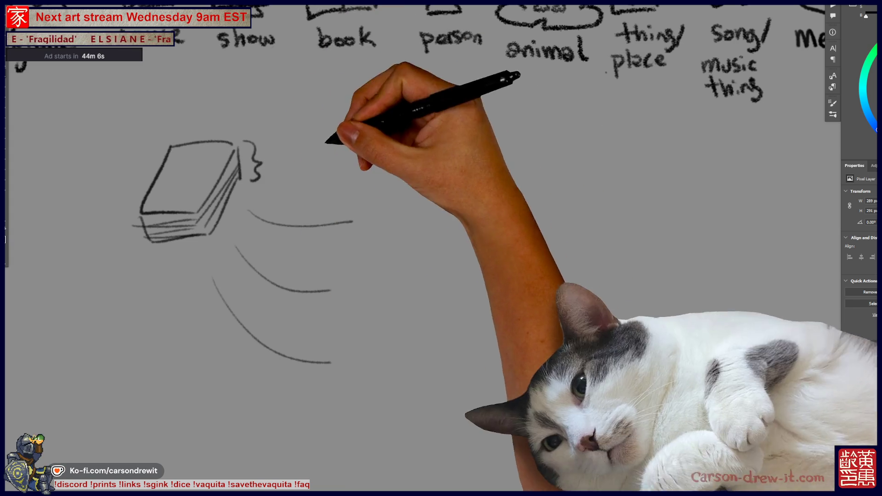
left_click_drag(362, 212, 368, 231)
left_click_drag(361, 232, 390, 233)
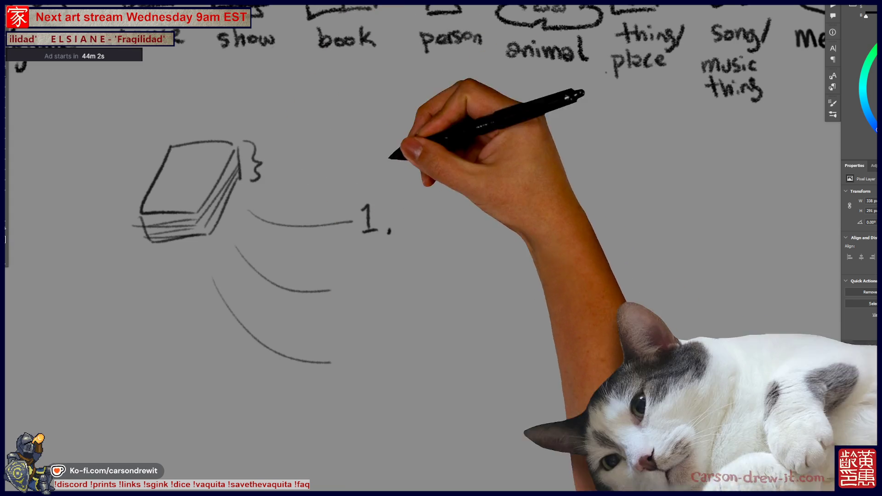
mouse_move(418, 203)
left_mouse_down()
mouse_move(419, 230)
mouse_move(434, 200)
mouse_move(442, 228)
mouse_move(465, 216)
left_mouse_up()
left_click_drag(479, 216, 445, 270)
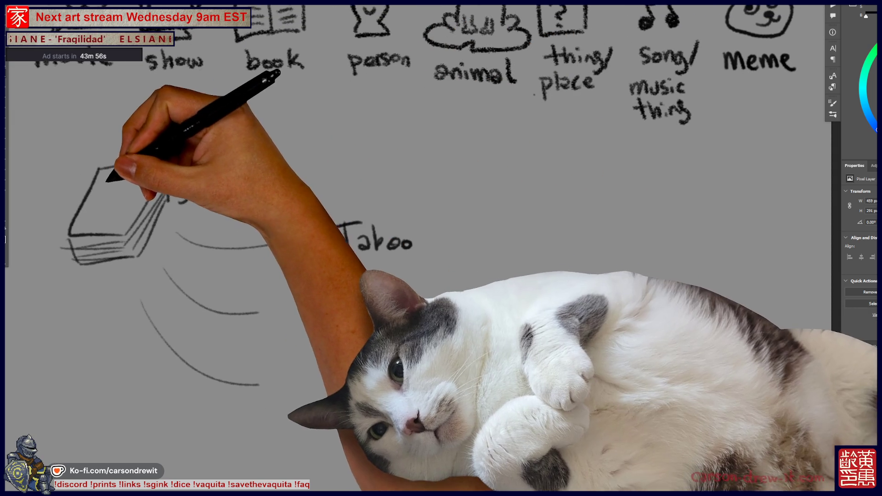
Scribble a title on the book cover, circle it and add a bracket.
left_click_drag(103, 183, 137, 182)
left_click_drag(172, 163, 181, 202)
left_click_drag(289, 232, 297, 253)
left_click_drag(317, 252, 317, 255)
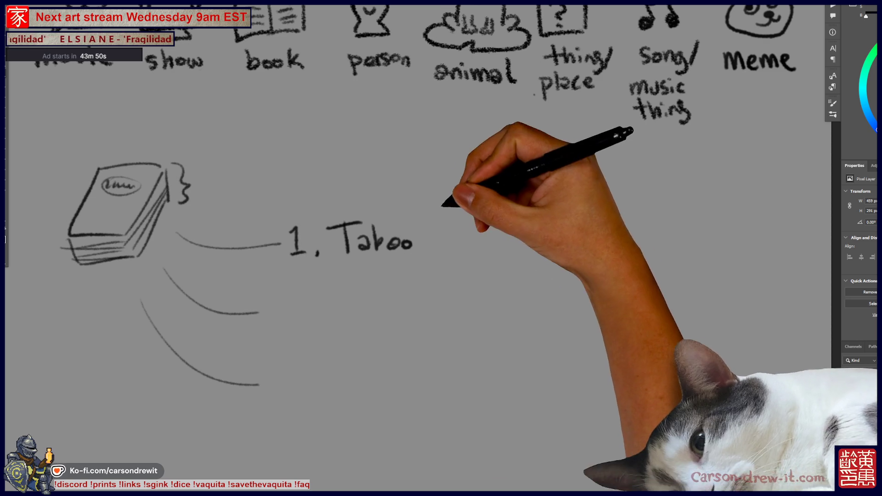
Sketch a pair of figures beside Taboo with a '~30sec.' time note.
mouse_move(473, 244)
left_mouse_down()
mouse_move(481, 216)
mouse_move(502, 204)
mouse_move(504, 241)
mouse_move(516, 224)
mouse_move(564, 206)
mouse_move(547, 211)
left_mouse_up()
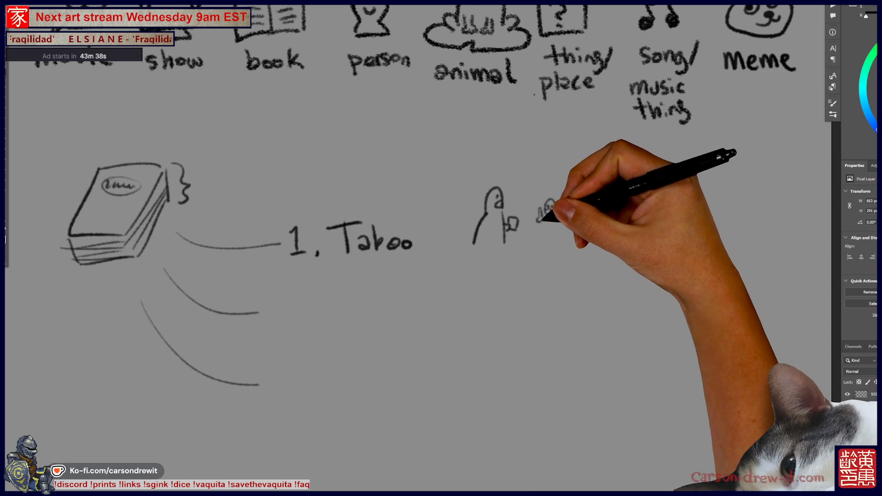
left_click_drag(542, 212, 562, 212)
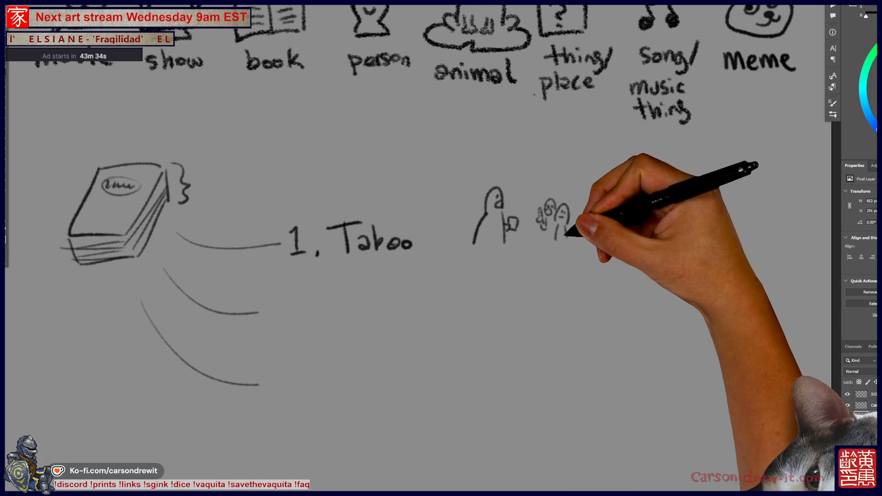
left_click_drag(531, 370, 499, 358)
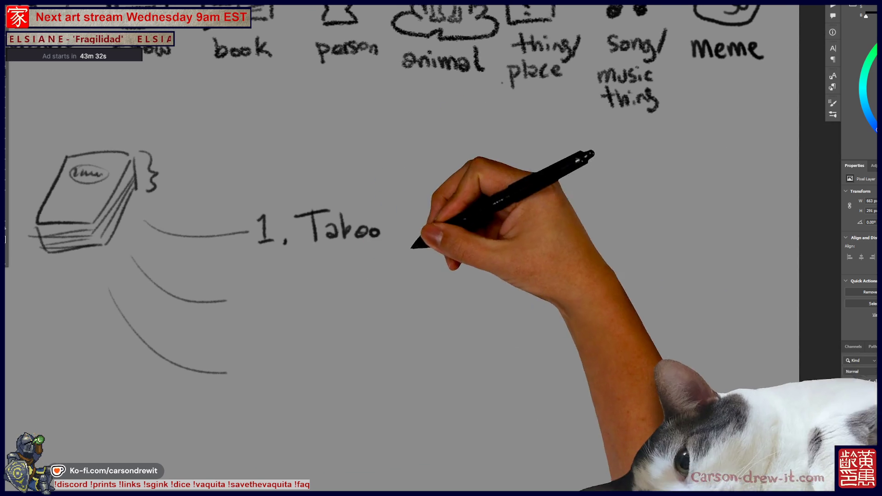
left_click_drag(470, 255, 515, 235)
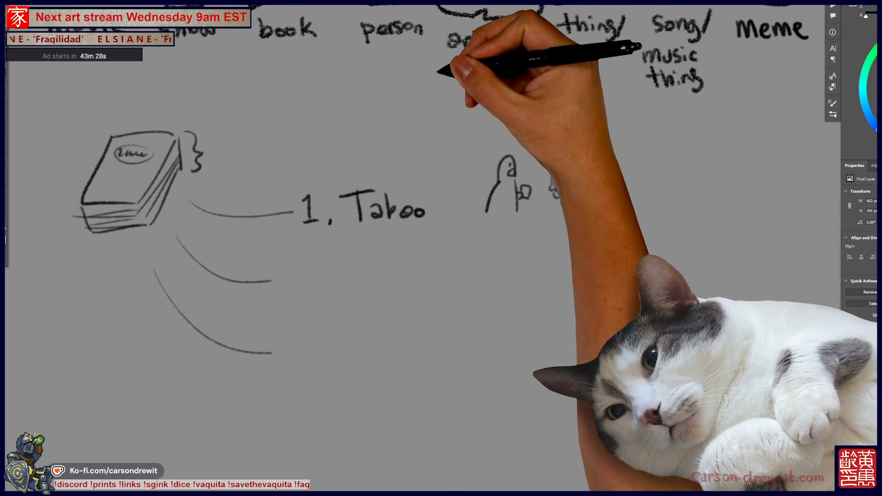
left_click_drag(479, 207, 494, 210)
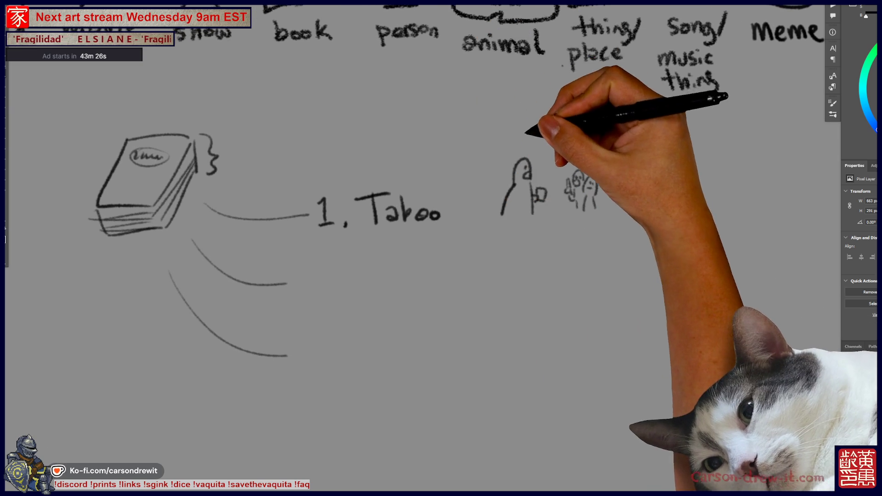
mouse_move(539, 133)
left_mouse_down()
mouse_move(542, 144)
mouse_move(564, 133)
mouse_move(593, 138)
left_mouse_up()
key("ctrl+z")
left_click(599, 138)
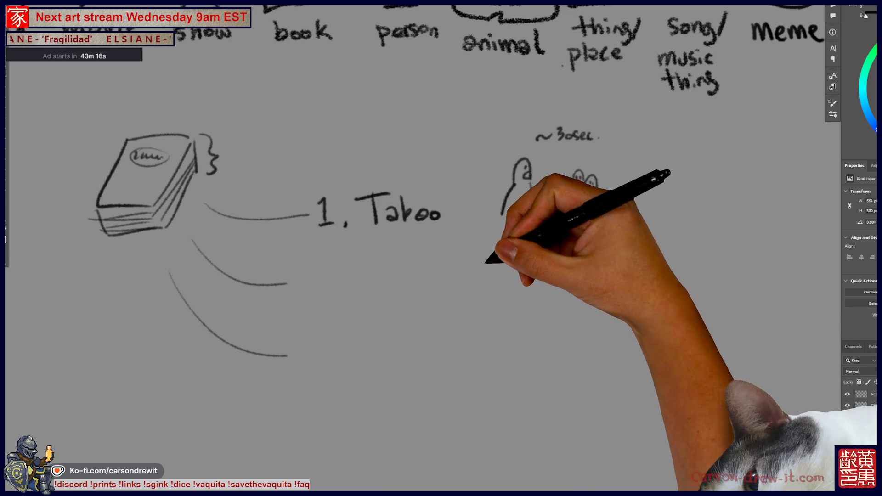
Write '2. 1 word' below the Taboo item.
left_click_drag(441, 249, 414, 206)
left_click_drag(283, 231, 304, 255)
left_click(315, 252)
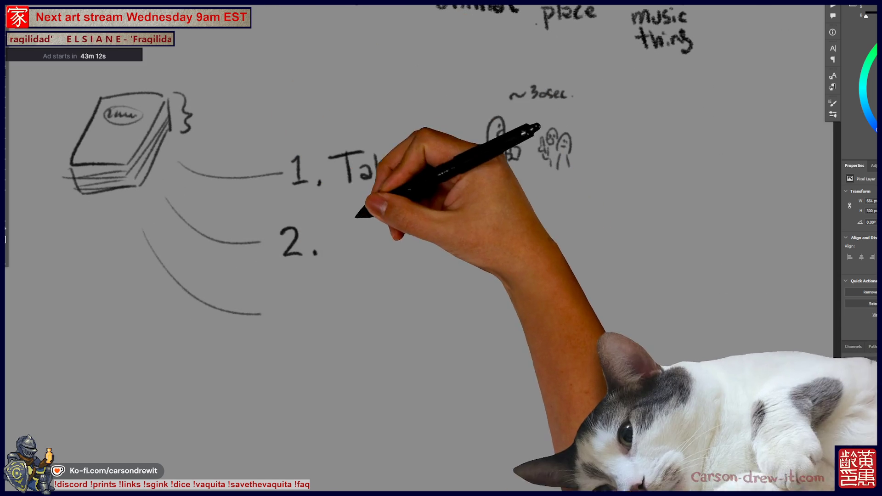
mouse_move(339, 230)
left_mouse_down()
mouse_move(350, 247)
mouse_move(423, 240)
mouse_move(448, 228)
left_mouse_up()
left_click_drag(430, 257, 413, 294)
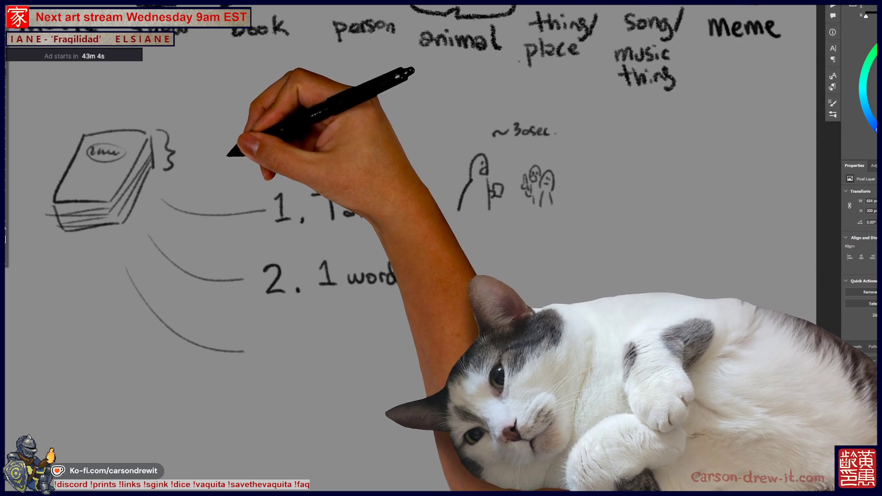
Begin the third list item with the number '3.'.
mouse_move(321, 229)
left_mouse_down()
mouse_move(405, 212)
mouse_move(338, 243)
left_mouse_up()
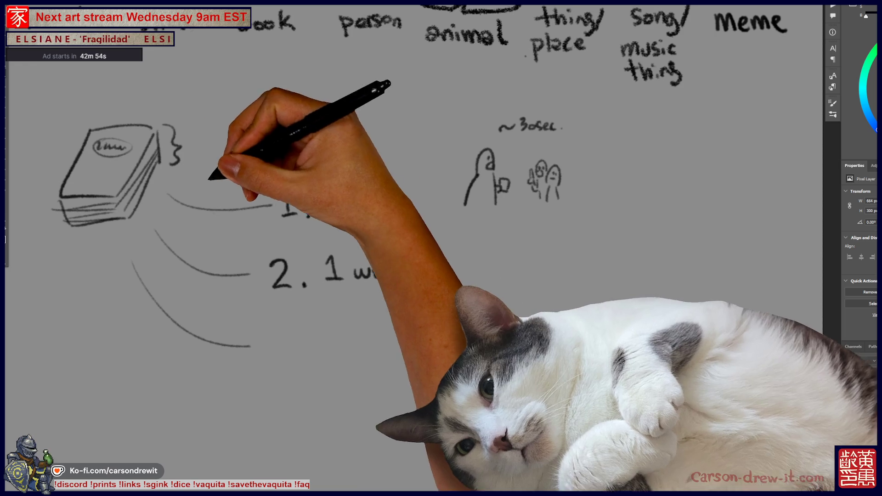
scroll(413, 249, "down", 2)
left_click_drag(293, 241, 294, 243)
left_click_drag(269, 278, 281, 310)
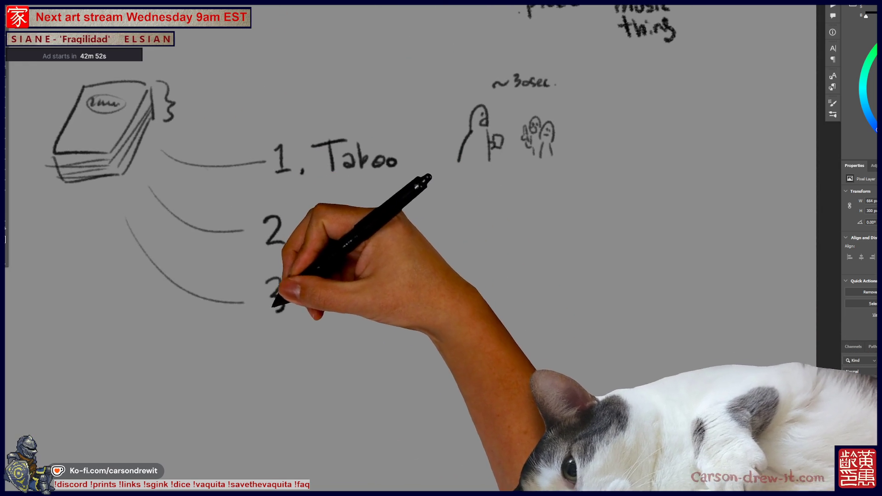
Complete the third list item so it reads '3. charades'.
left_click_drag(317, 216, 405, 228)
left_click_drag(295, 307, 296, 309)
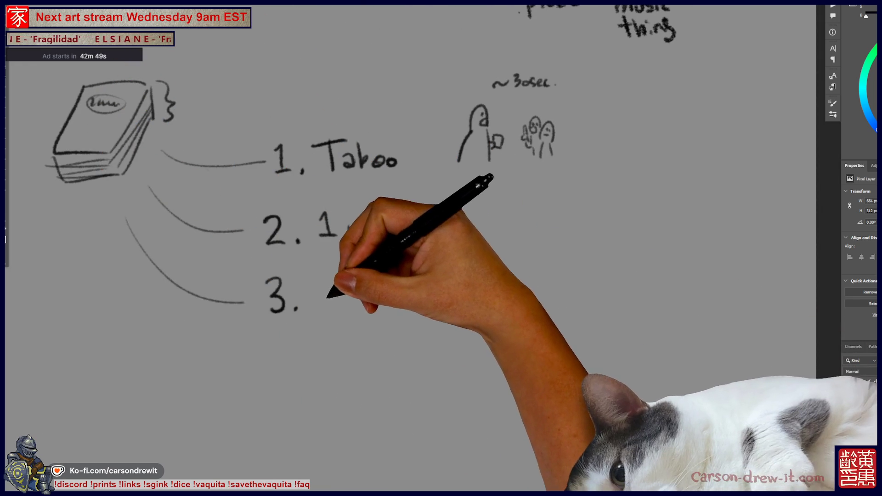
mouse_move(330, 294)
left_mouse_down()
mouse_move(329, 306)
mouse_move(361, 307)
left_mouse_up()
mouse_move(363, 307)
left_mouse_down()
mouse_move(367, 295)
mouse_move(404, 309)
left_mouse_up()
left_click_drag(415, 294, 408, 310)
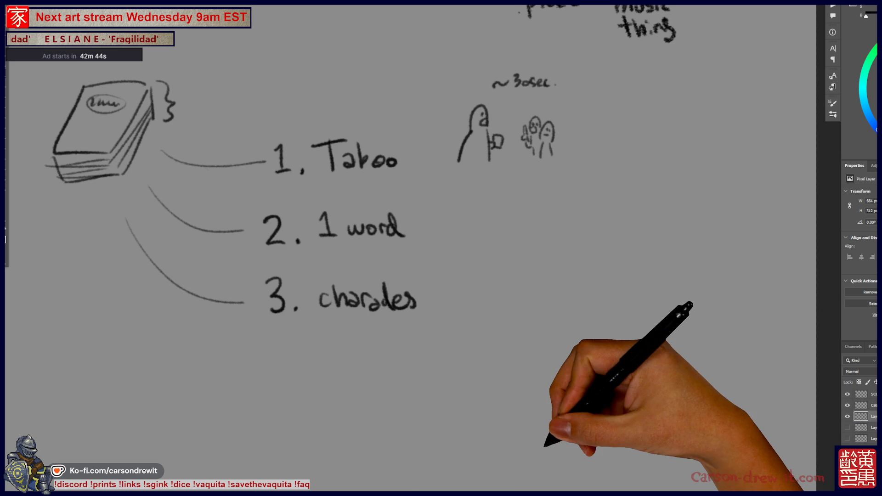
Write 'skip' above the Taboo line.
scroll(441, 248, "up", 2)
scroll(441, 248, "right", 2)
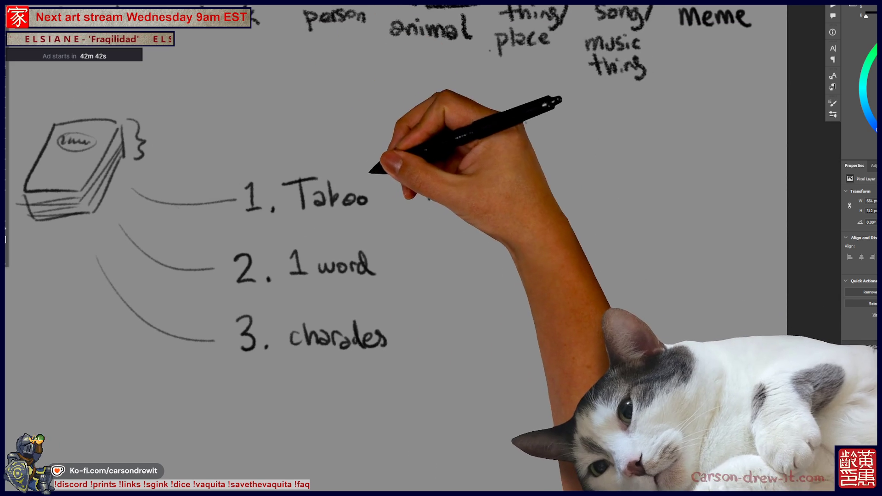
left_click_drag(370, 157, 361, 180)
mouse_move(367, 138)
left_mouse_down()
mouse_move(363, 146)
mouse_move(396, 146)
left_mouse_up()
left_click_drag(443, 147, 458, 159)
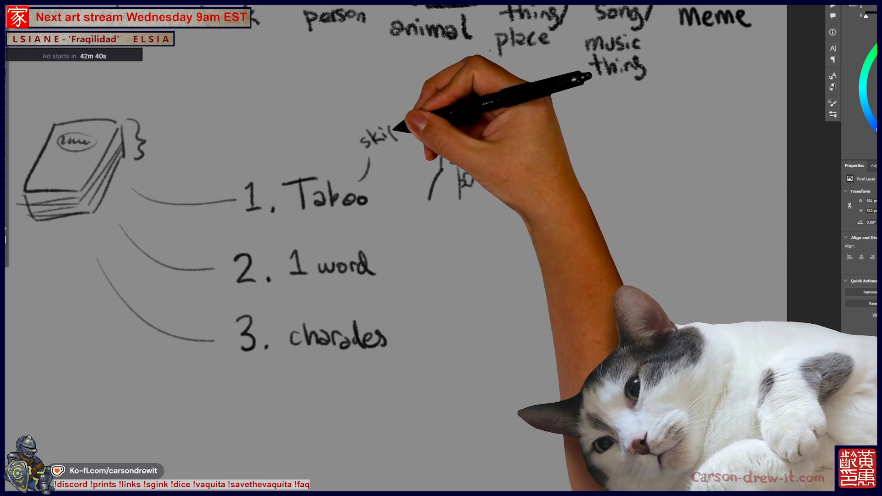
left_click_drag(463, 123, 526, 122)
Add '– no skip' notes after '1 word' and 'charades'.
left_click_drag(391, 264, 443, 248)
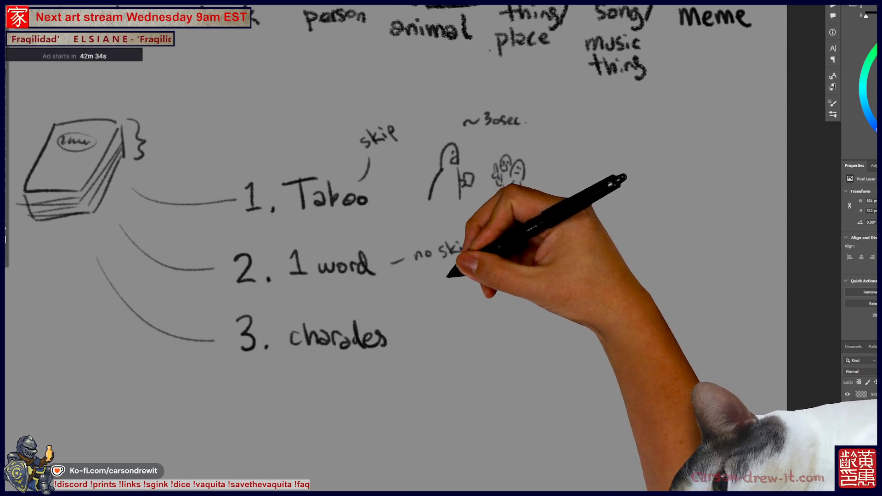
left_click_drag(409, 332, 494, 322)
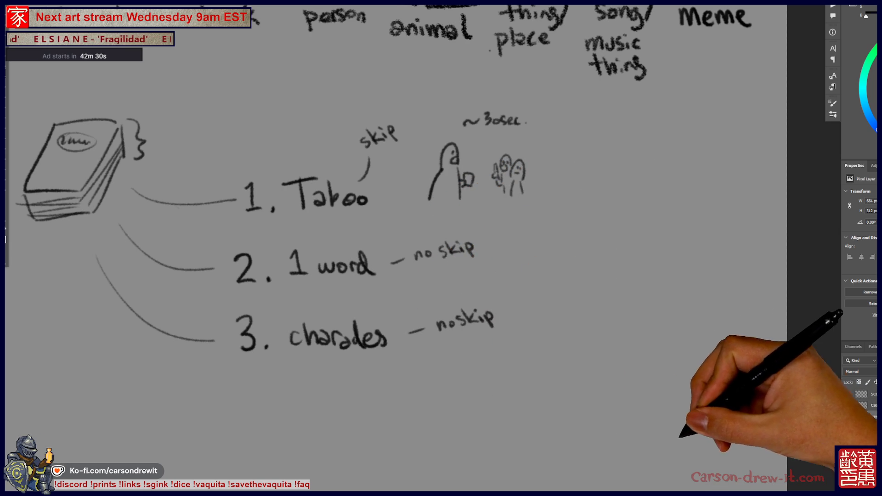
left_click_drag(441, 248, 533, 281)
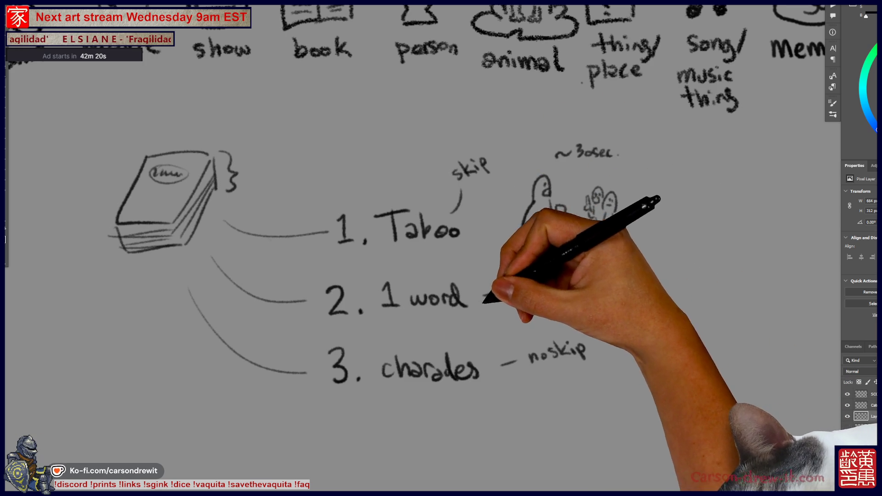
left_click_drag(441, 248, 523, 179)
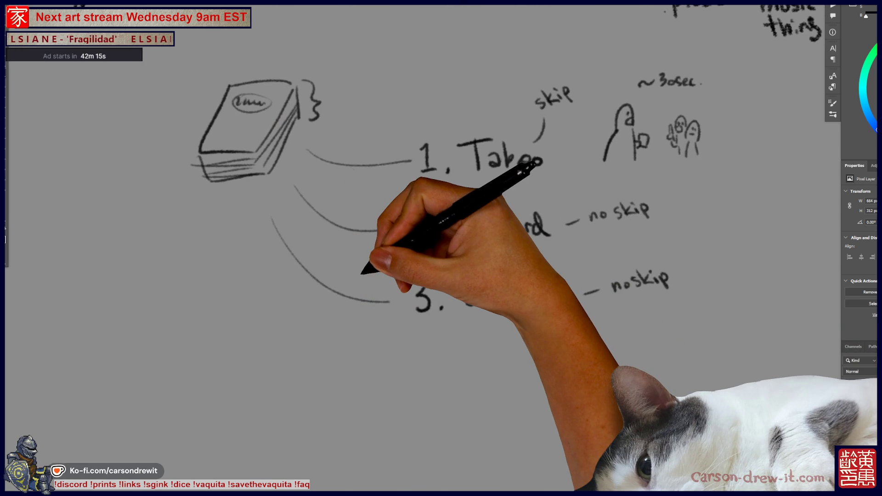
left_click_drag(415, 361, 422, 410)
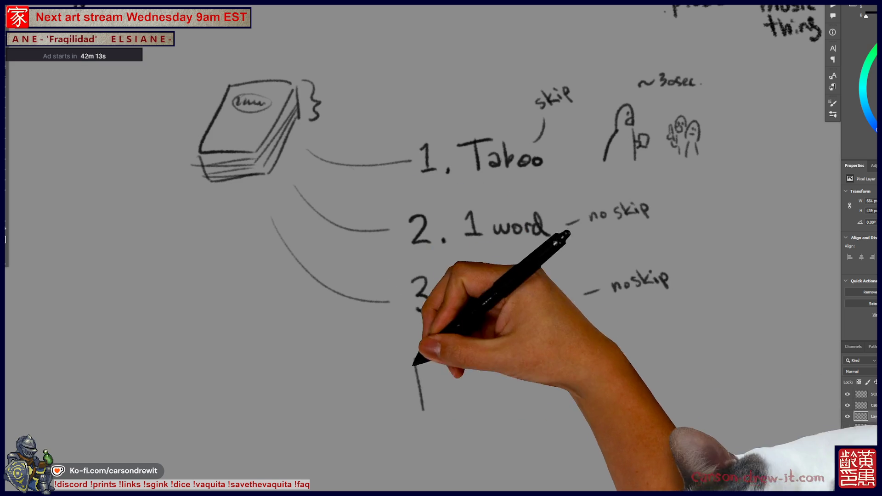
Undo the stray strokes, then marquee-select the book and rules list area and delete it.
key("ctrl+z")
key("ctrl+z")
key("ctrl+z")
key("ctrl+z")
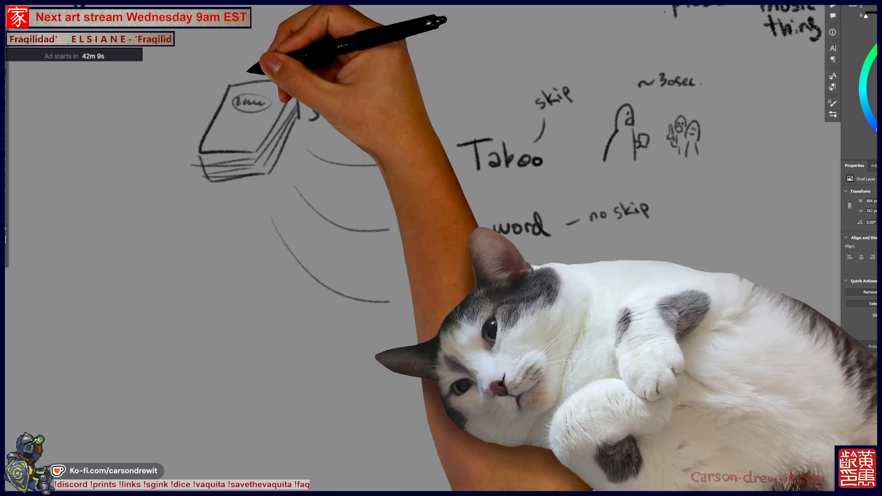
left_click_drag(294, 69, 289, 65)
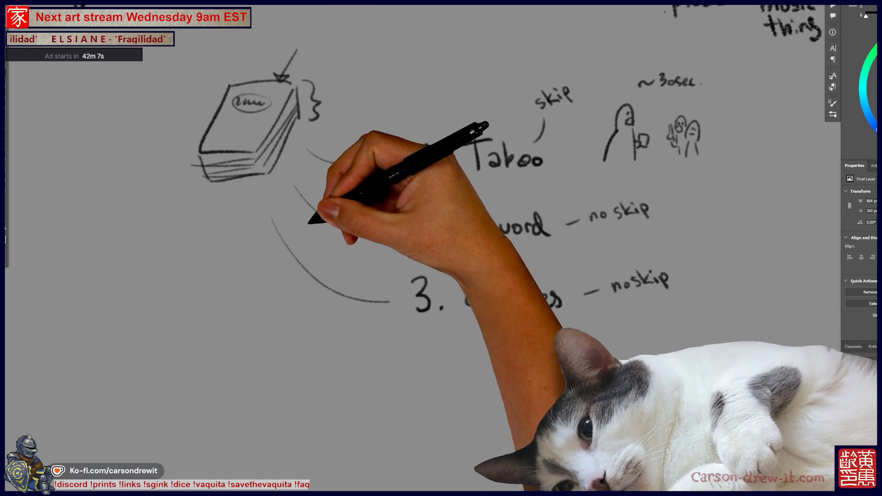
scroll(441, 248, "up", 3)
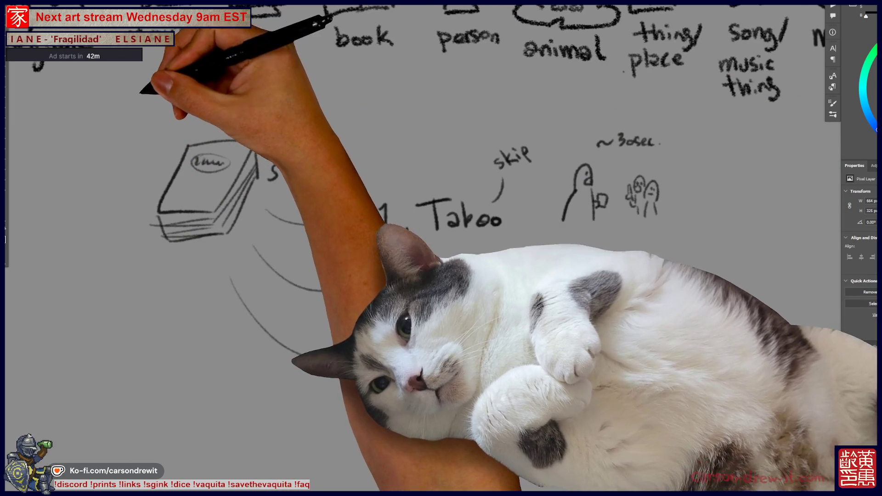
left_click_drag(134, 91, 638, 356)
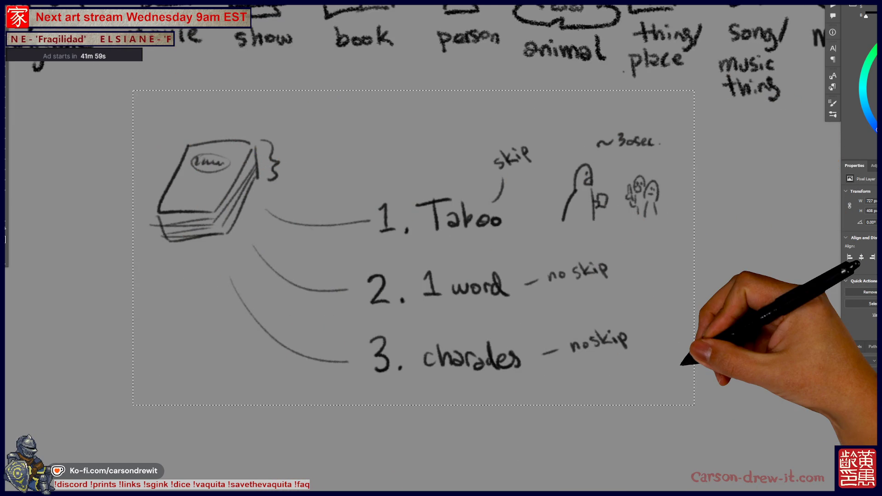
key("Delete")
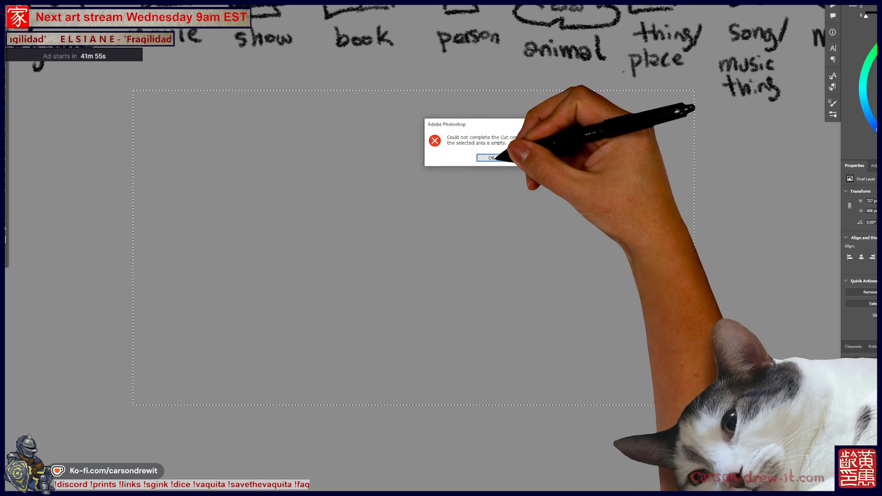
left_click(491, 158)
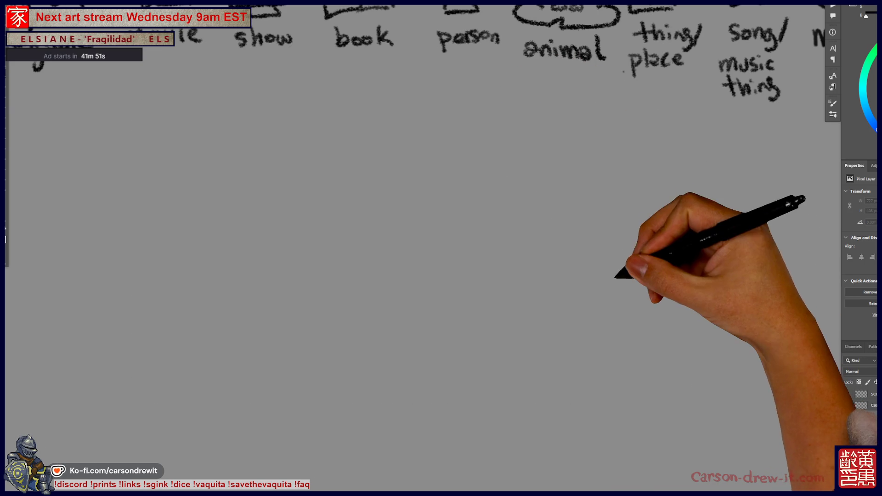
mouse_move(602, 262)
left_mouse_down()
mouse_move(699, 371)
mouse_move(779, 368)
left_mouse_up()
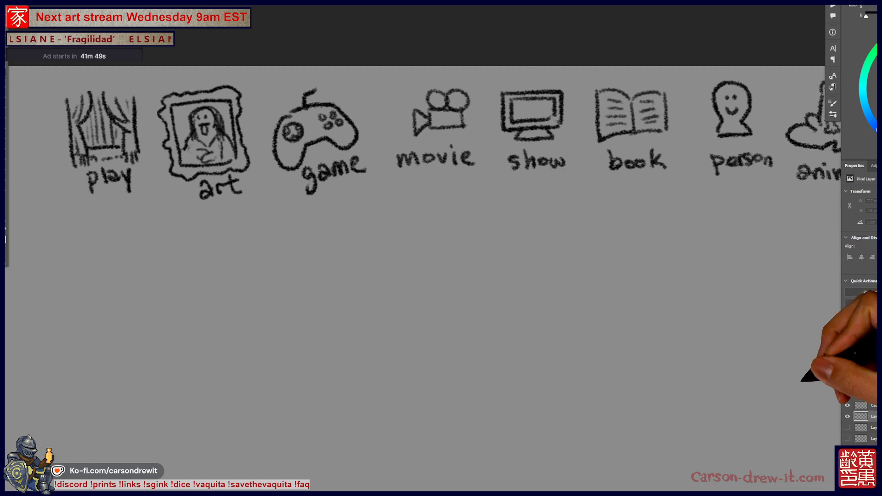
Scroll through the SCORES tally list and scale it slightly smaller from its top edge.
left_click_drag(466, 354, 540, 313)
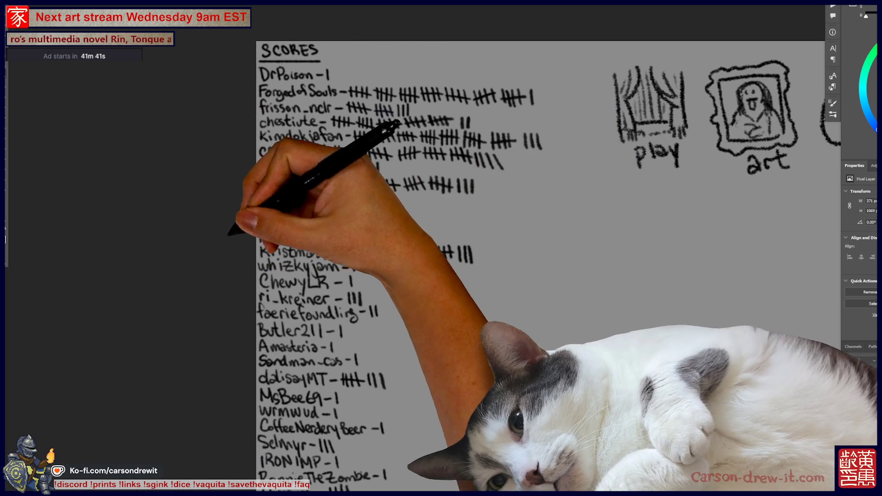
left_click_drag(552, 322, 580, 122)
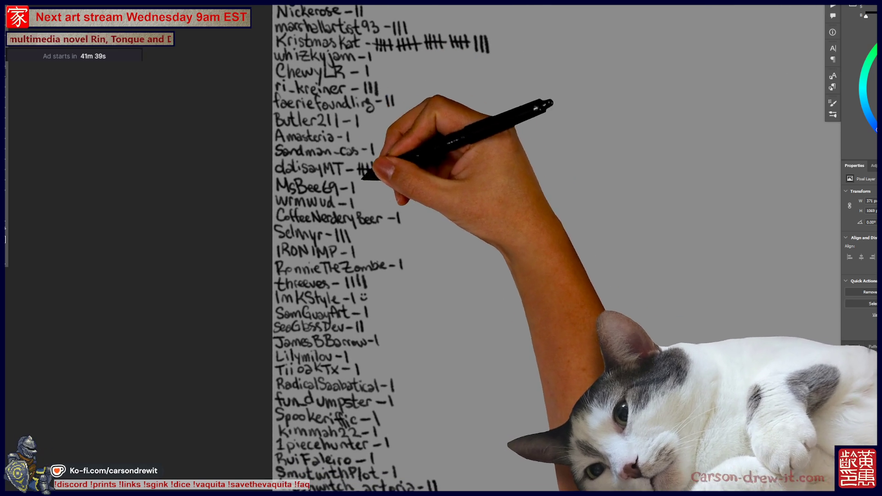
left_click_drag(460, 276, 444, 245)
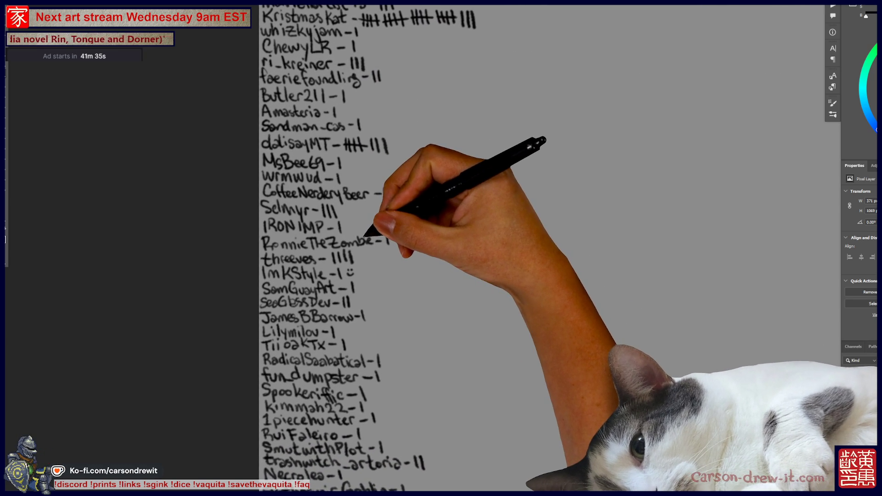
left_click_drag(552, 276, 549, 214)
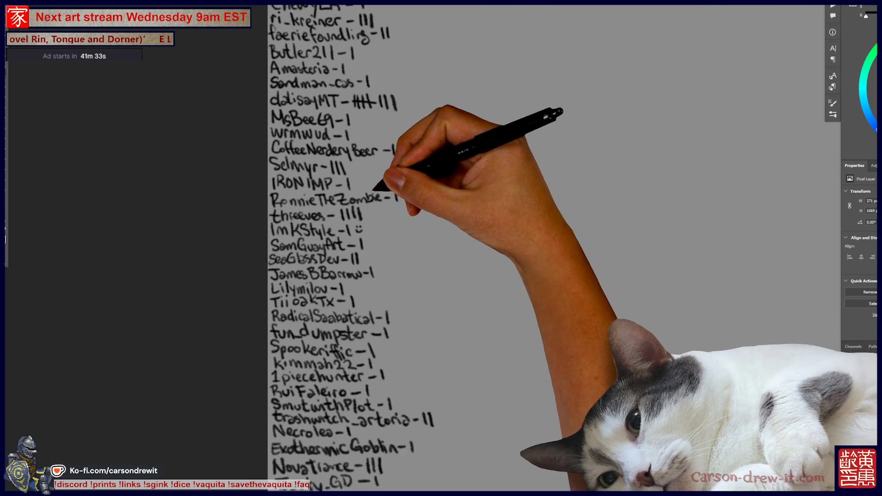
left_click_drag(551, 276, 551, 197)
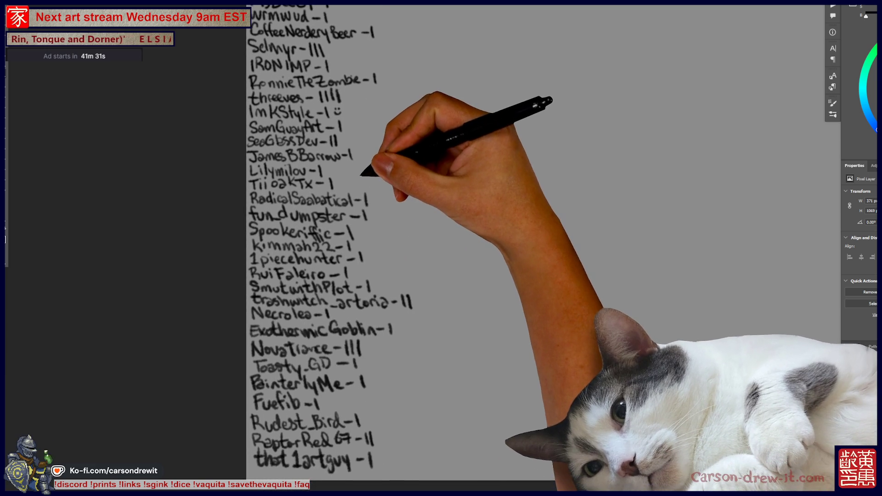
mouse_move(375, 189)
left_mouse_down()
mouse_move(361, 380)
mouse_move(370, 480)
mouse_move(346, 299)
mouse_move(348, 159)
left_mouse_up()
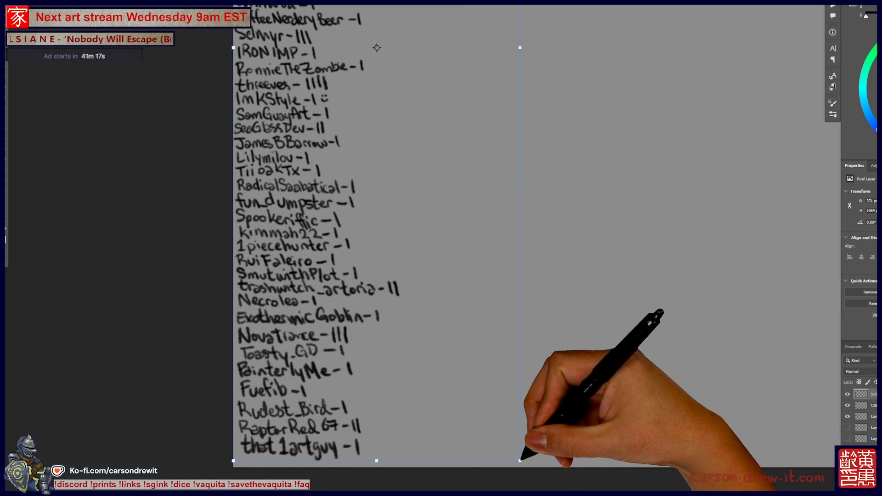
left_click_drag(377, 47, 364, 11)
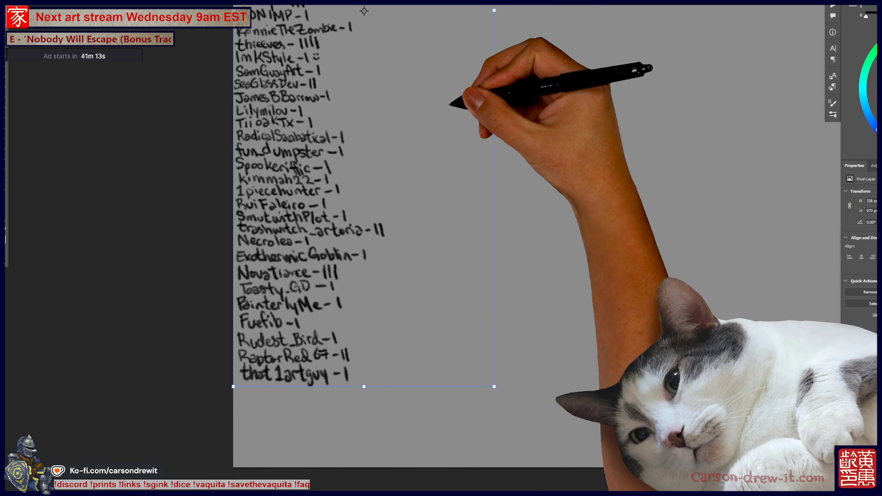
Add a new player with one tally below the list and strike through a group to make five.
mouse_move(239, 385)
left_mouse_down()
mouse_move(246, 399)
mouse_move(328, 391)
left_mouse_up()
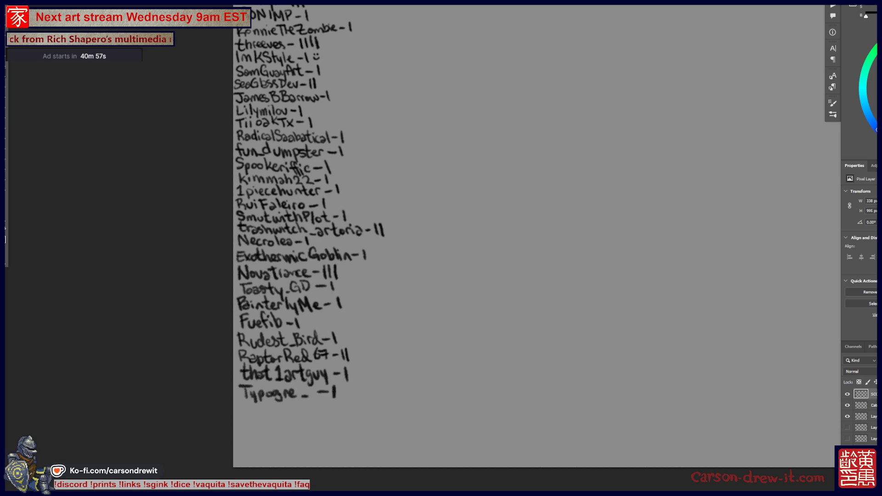
scroll(533, 249, "up", 10)
scroll(533, 248, "up", 5)
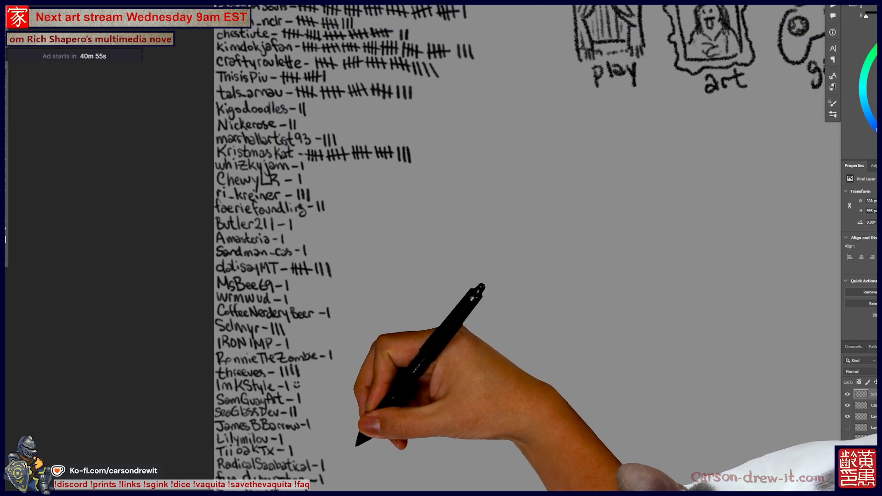
scroll(515, 248, "up", 3)
left_click_drag(405, 154, 427, 146)
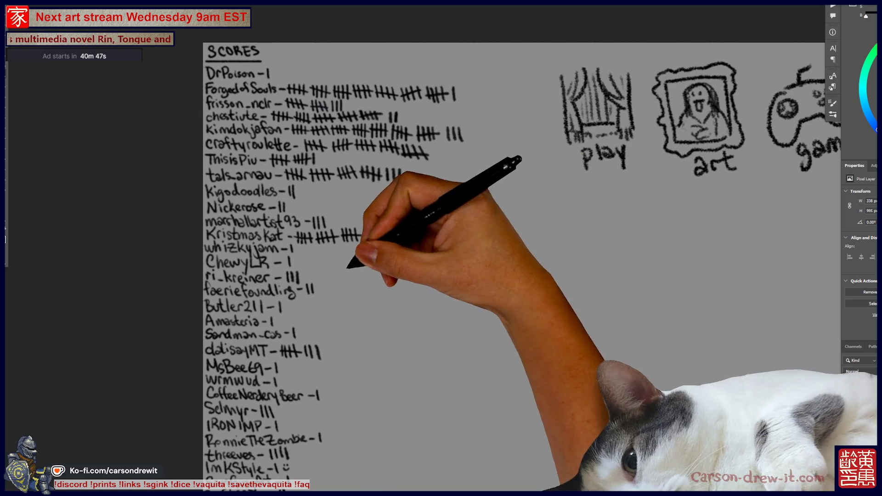
Switch to the bearded-man sketch document.
scroll(520, 248, "down", 5)
scroll(519, 248, "down", 3)
scroll(519, 249, "down", 3)
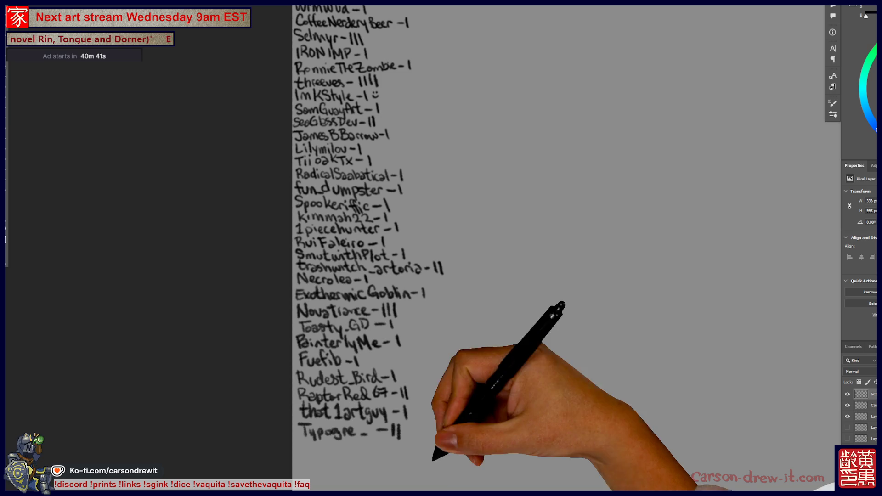
scroll(519, 248, "down", 5)
scroll(529, 265, "right", 1)
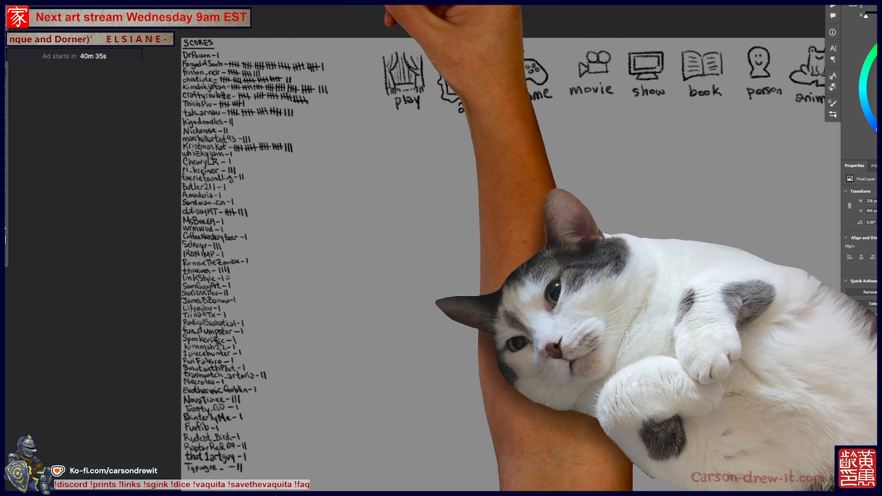
scroll(441, 248, "right", 5)
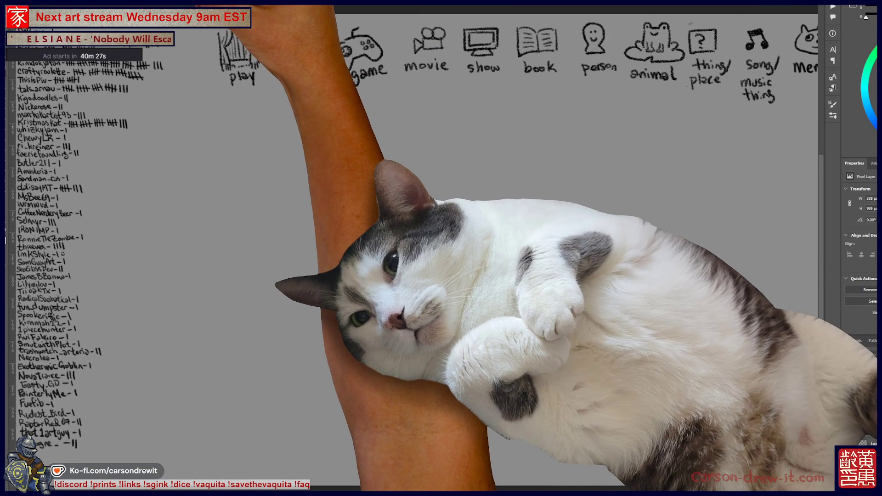
key("ctrl+Tab")
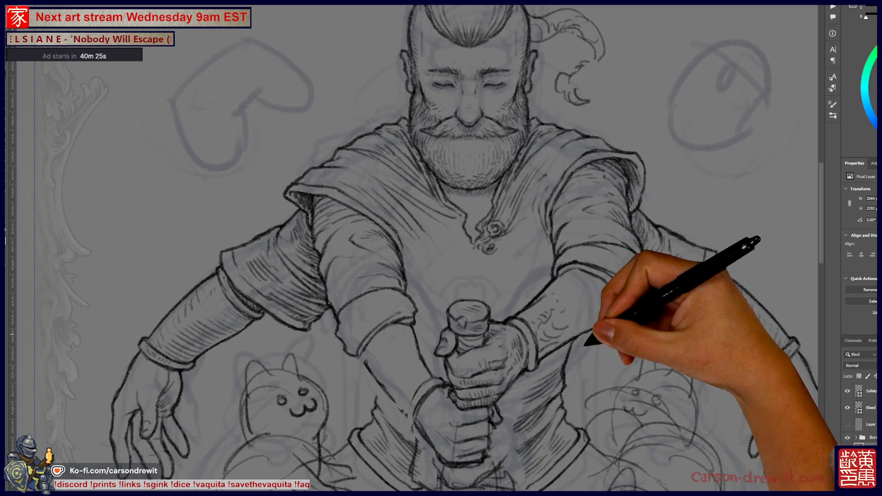
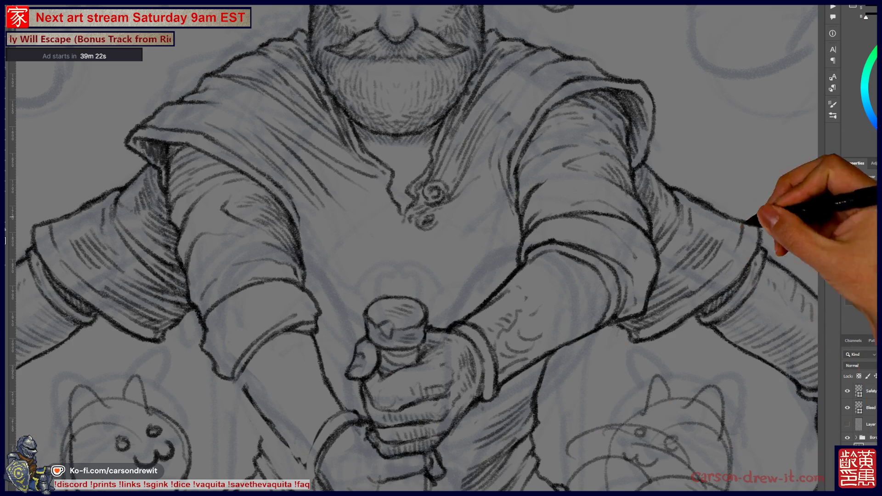
Deepen the pencil hatching on the sleeves and shoulders, then zoom out to view the whole figure.
scroll(441, 248, "up", 5)
scroll(414, 248, "down", 5)
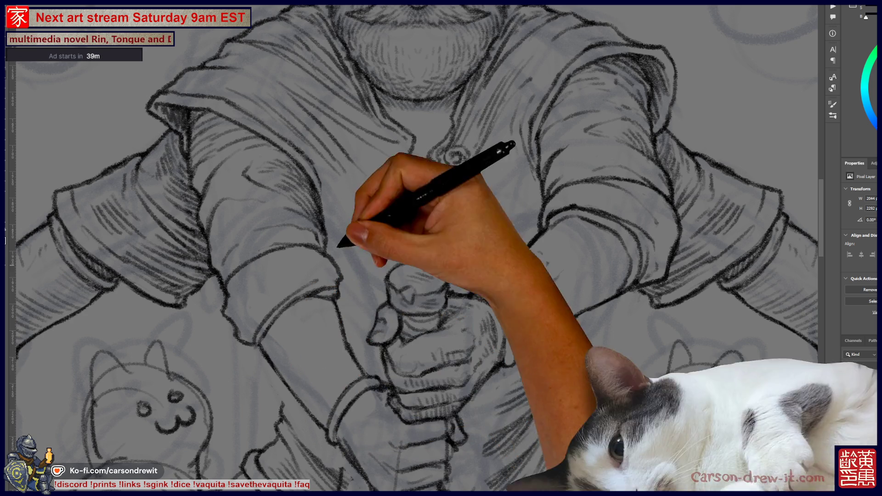
scroll(414, 249, "up", 3)
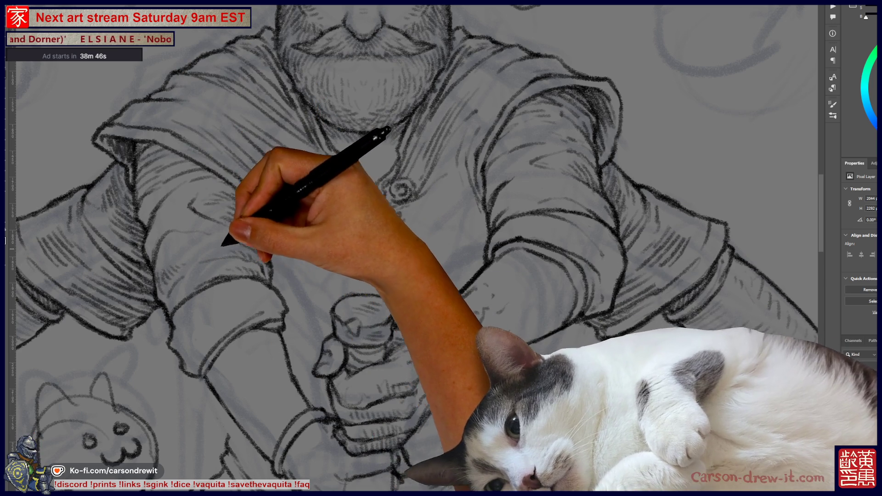
scroll(414, 248, "up", 5)
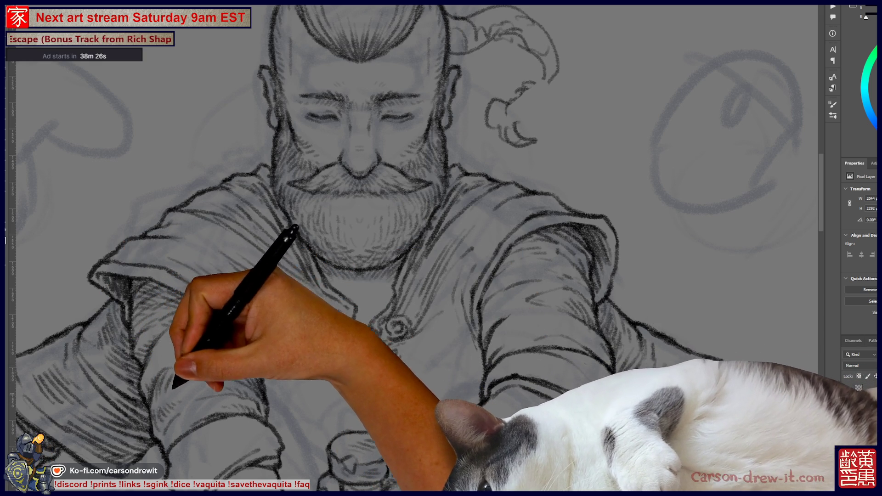
scroll(414, 248, "down", 3)
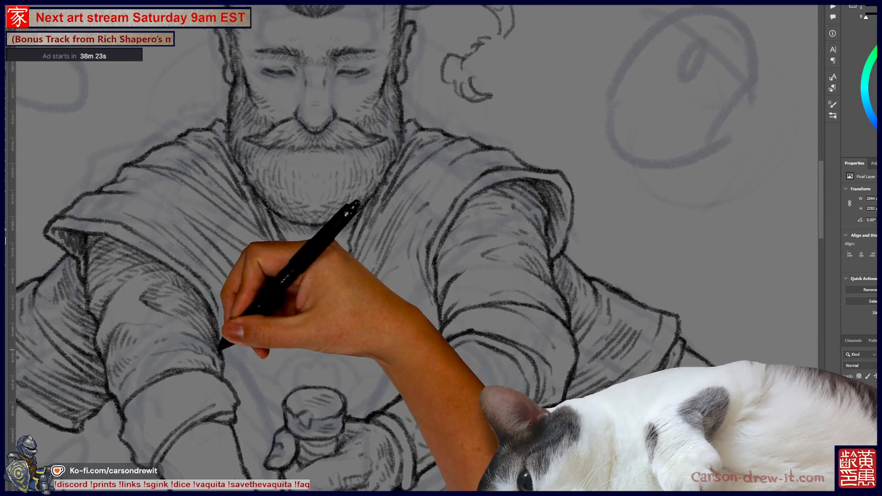
left_click_drag(414, 248, 464, 207)
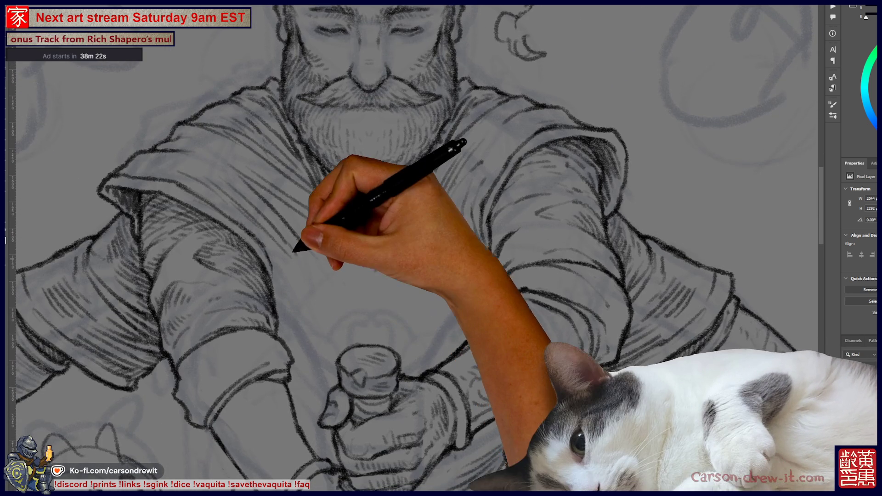
scroll(414, 248, "down", 3)
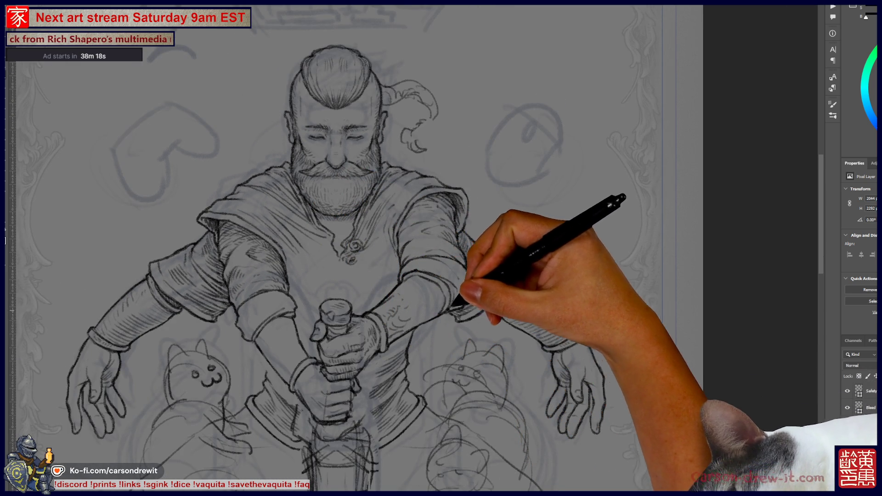
scroll(440, 294, "up", 3)
Hatch the cloak folds, the left shoulder and the upper sleeve with the pencil brush.
mouse_move(414, 248)
left_mouse_down()
mouse_move(544, 248)
mouse_move(463, 265)
left_mouse_up()
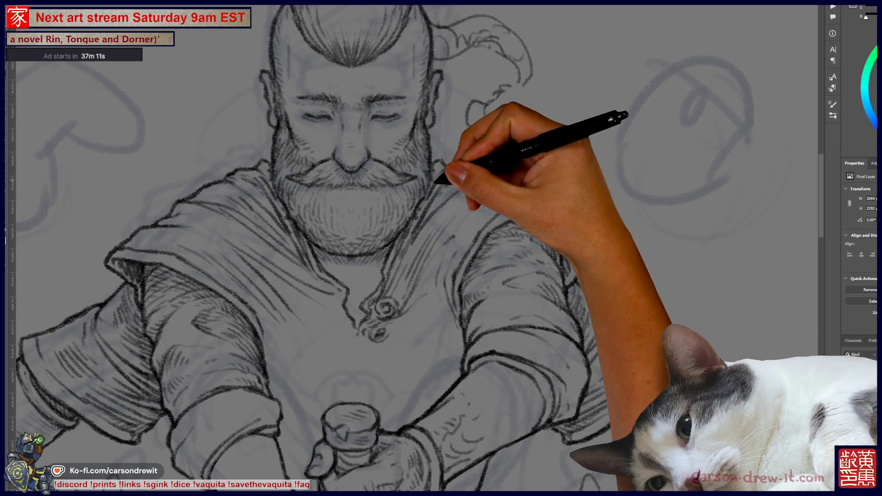
scroll(414, 248, "down", 2)
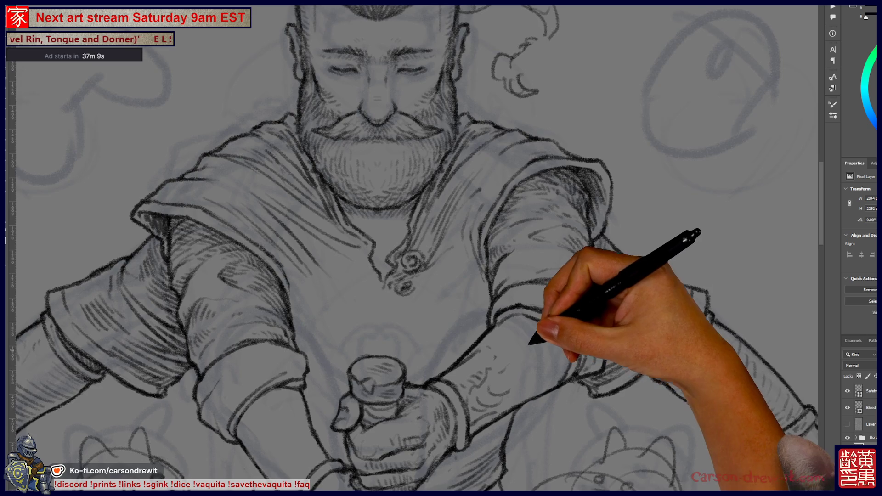
scroll(413, 248, "down", 2)
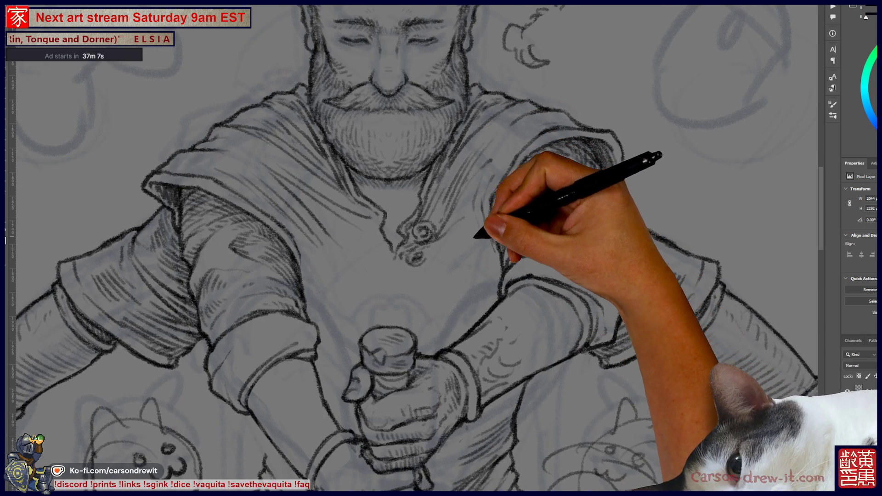
scroll(414, 249, "up", 2)
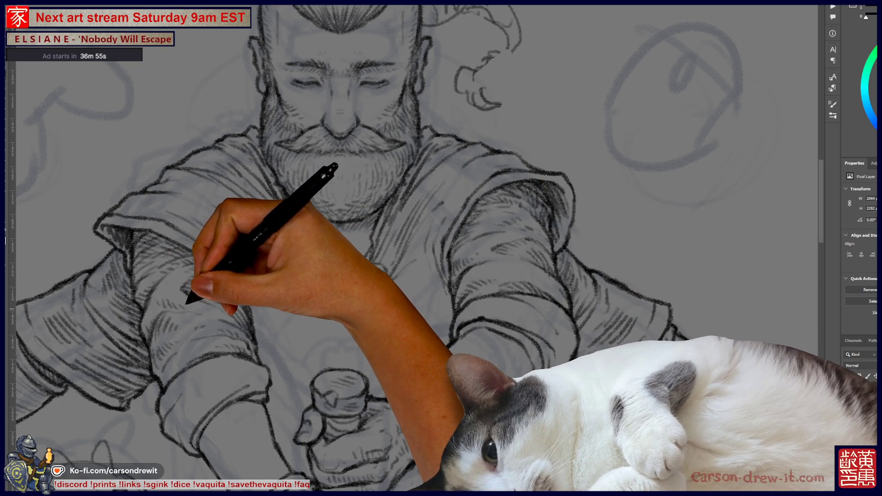
Draw hatch strokes shading the warrior's right forearm and sleeve.
left_click_drag(413, 230, 460, 201)
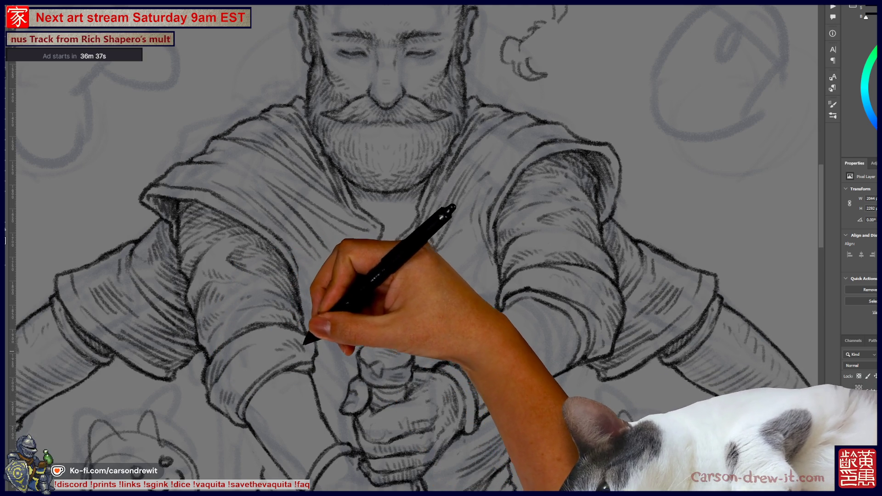
scroll(441, 249, "up", 1)
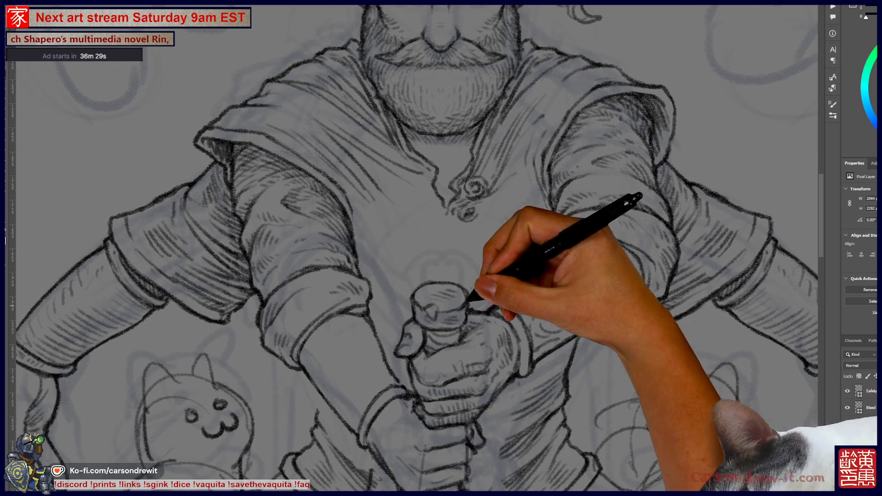
left_click_drag(551, 275, 508, 292)
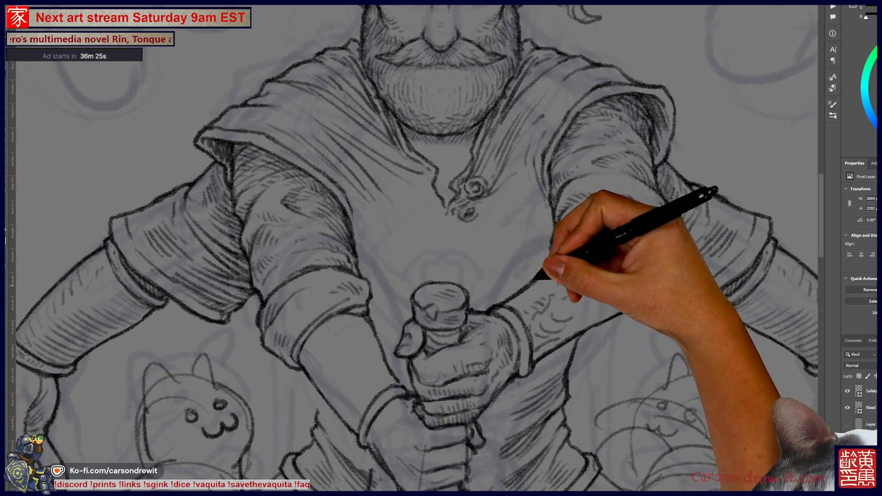
left_click_drag(442, 248, 356, 313)
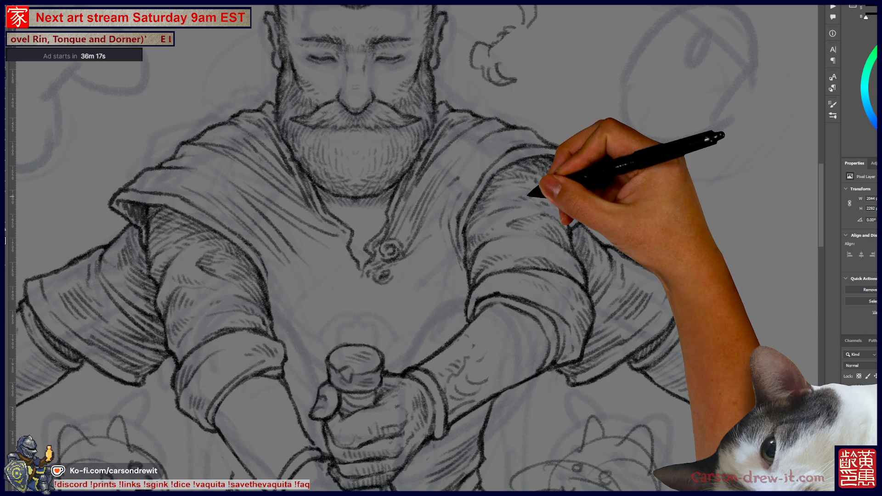
Zoom out to look over the full card.
scroll(414, 248, "down", 1)
scroll(414, 248, "down", 1)
scroll(413, 248, "down", 1)
scroll(506, 340, "down", 2)
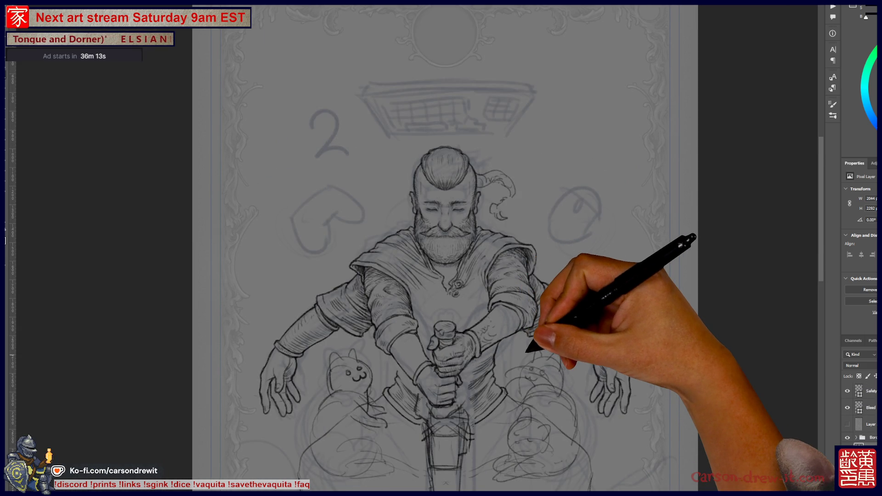
scroll(484, 355, "up", 2)
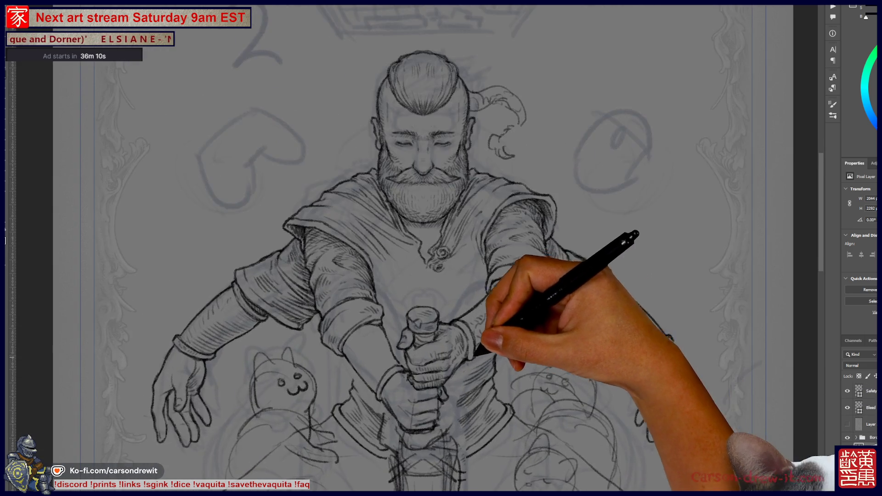
Draw tattoo swirls and hatching on both forearms, then fit the whole card in view.
scroll(484, 356, "up", 1)
scroll(451, 340, "up", 1)
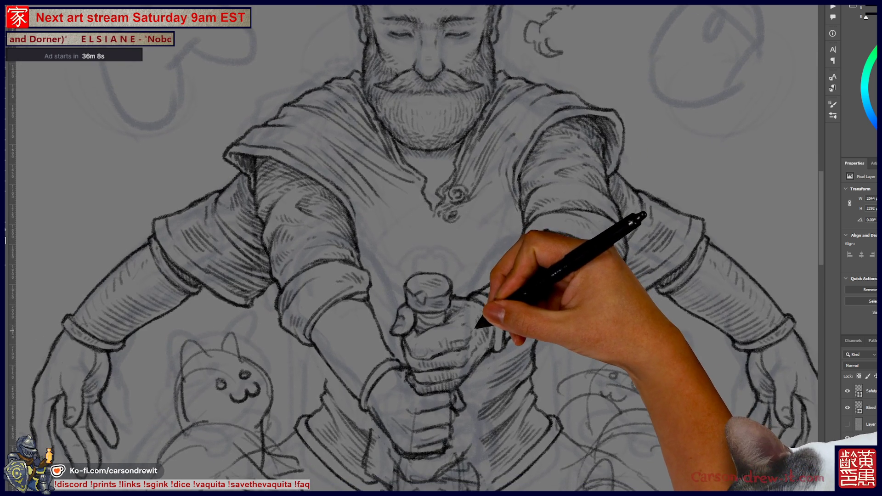
scroll(450, 340, "up", 1)
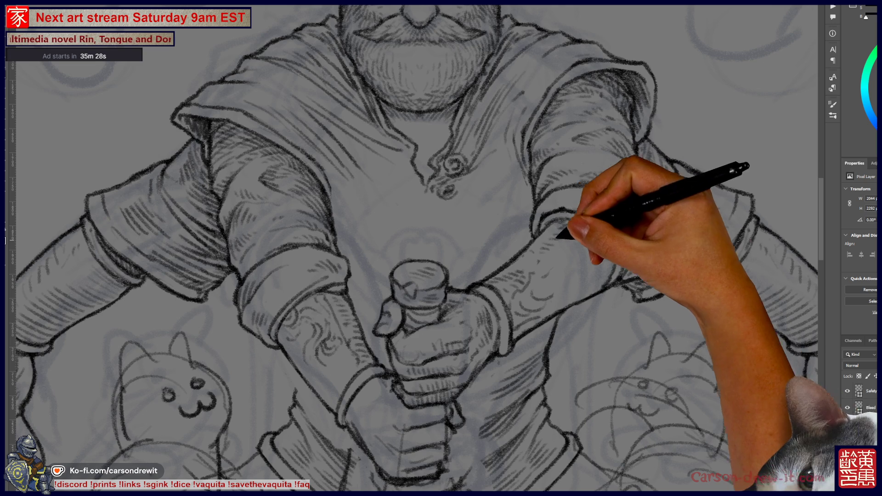
scroll(414, 248, "up", 5)
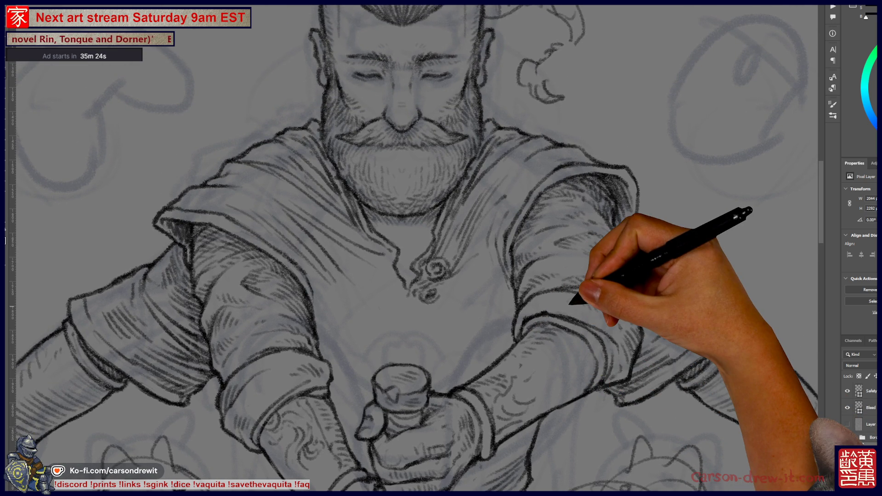
left_click_drag(597, 292, 712, 249)
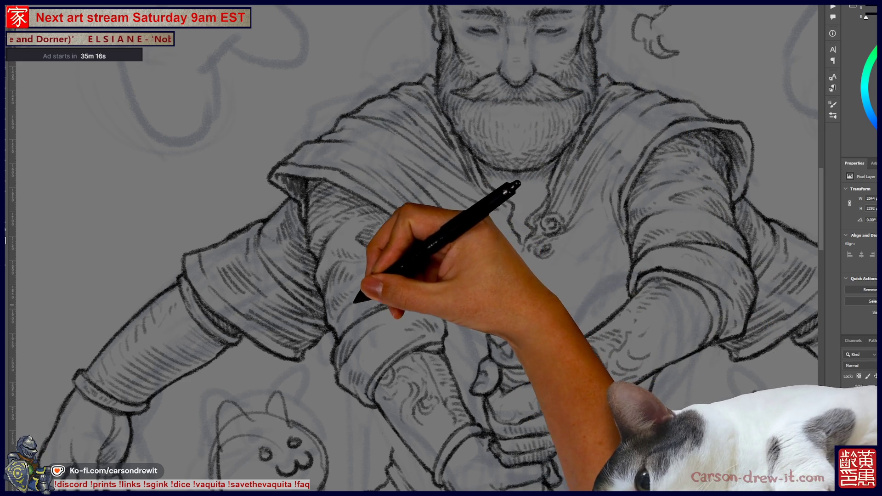
key("ctrl+0")
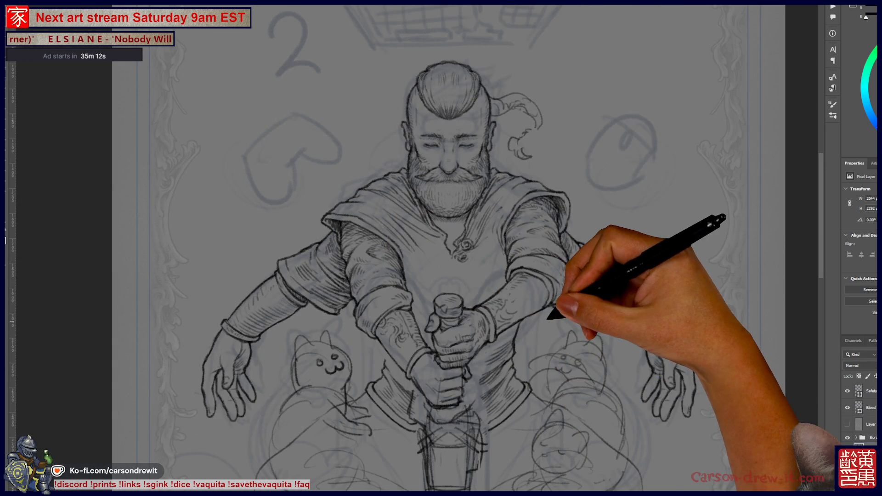
Hatch the right sleeve and the cloak folds over the shoulders beneath the beard.
key("ctrl+plus")
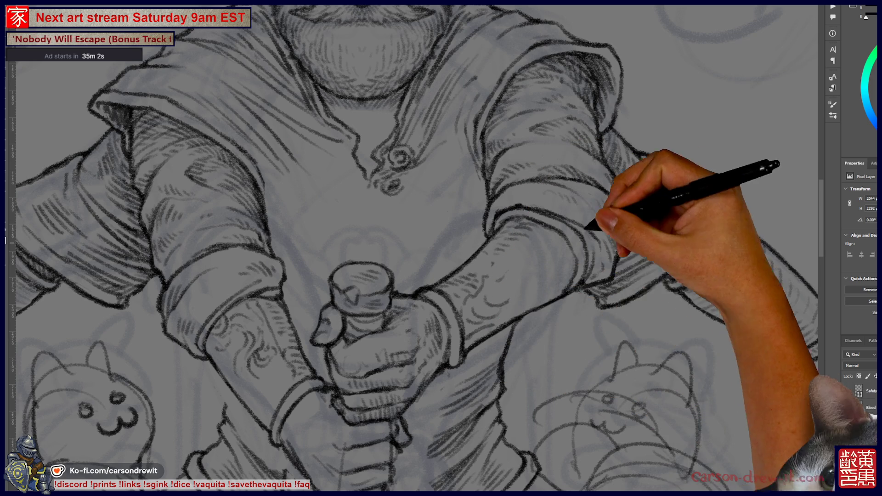
left_click_drag(413, 248, 476, 308)
left_click_drag(413, 276, 453, 213)
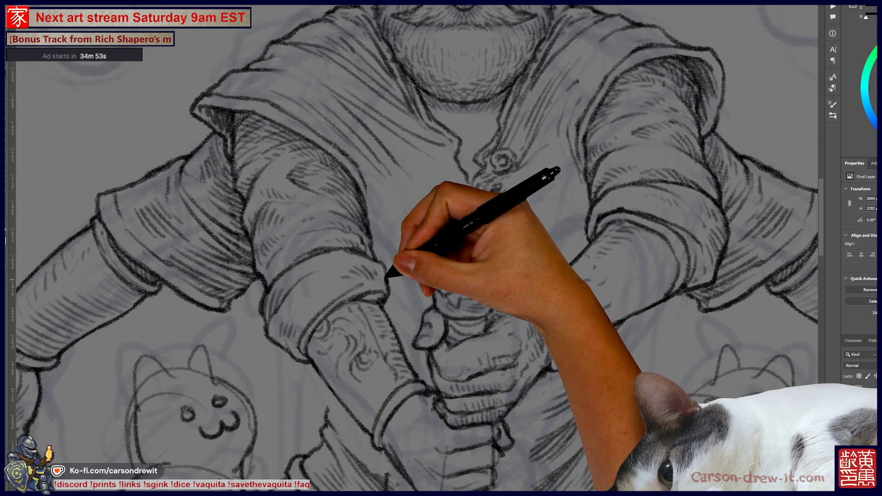
scroll(414, 248, "up", 5)
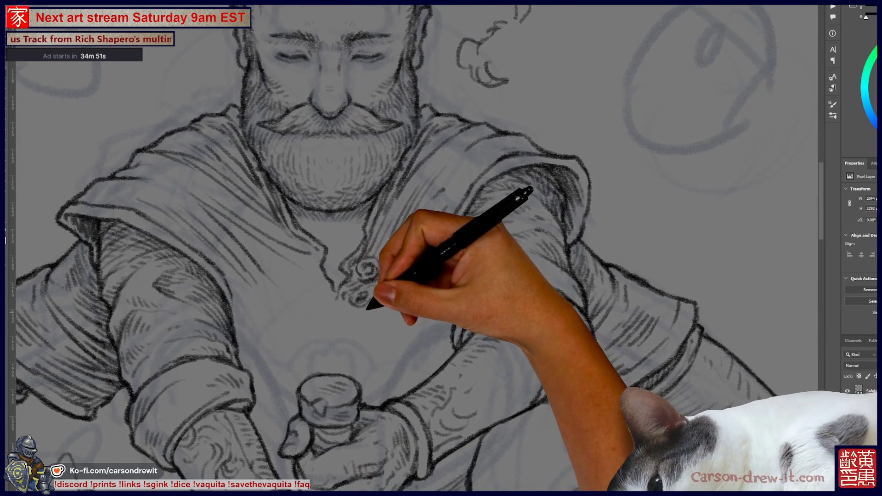
scroll(414, 249, "down", 1)
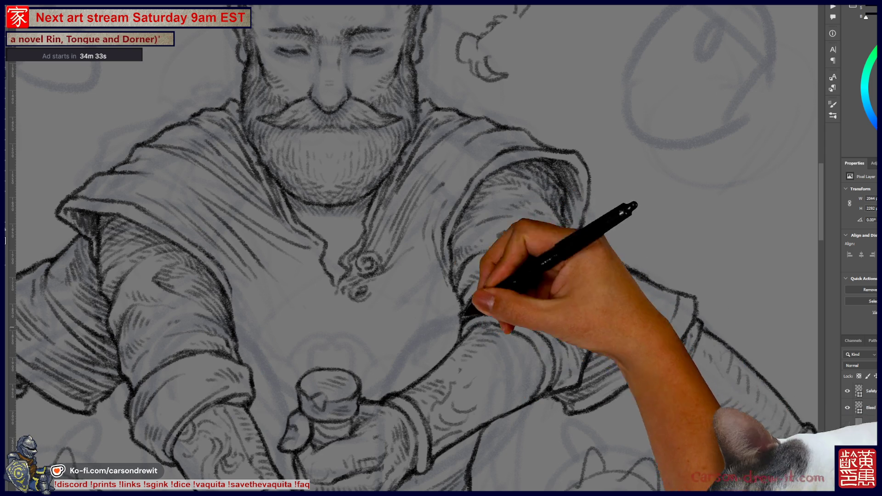
scroll(414, 248, "up", 4)
scroll(413, 248, "down", 3)
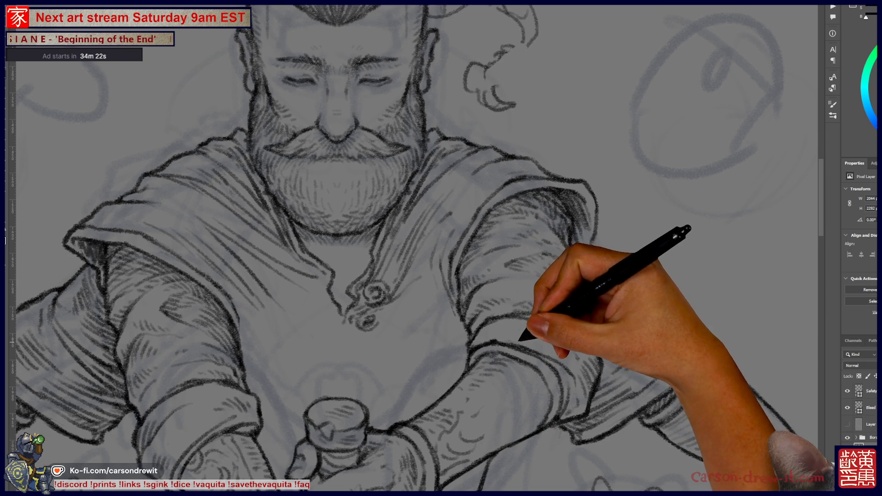
scroll(413, 248, "down", 2)
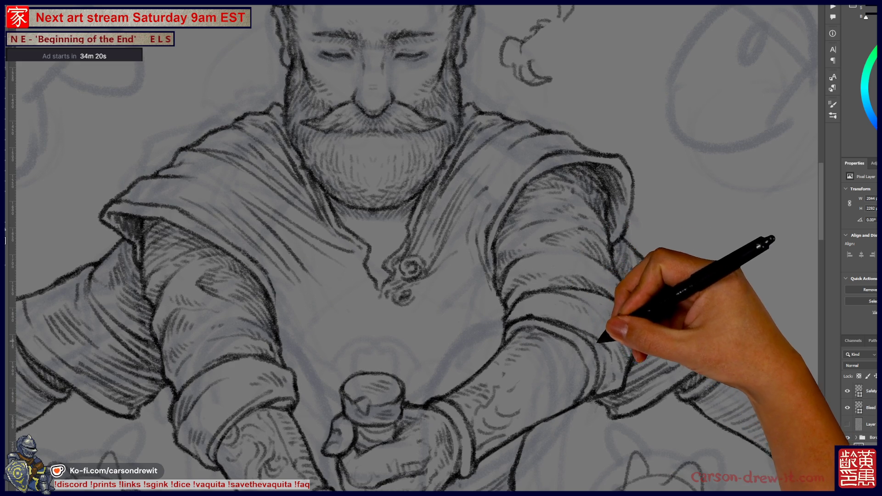
scroll(414, 248, "left", 3)
scroll(413, 248, "up", 3)
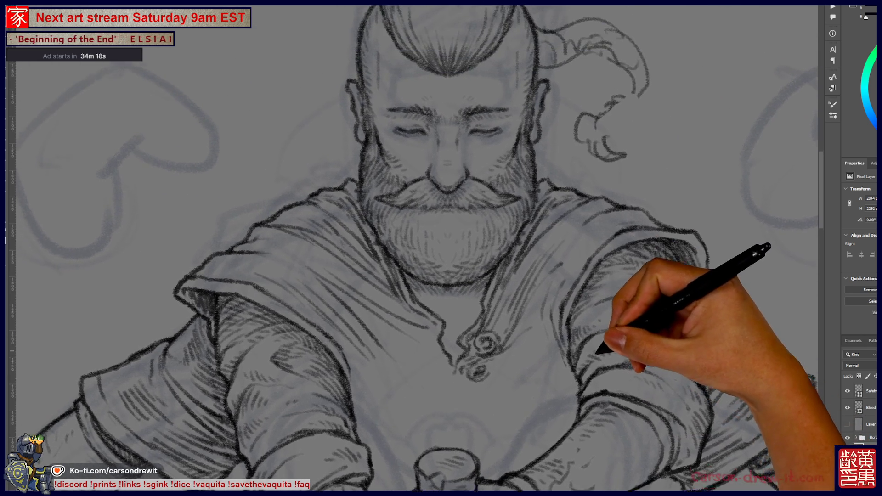
Hatch shading over the cloak draped across the chest and the sleeves.
scroll(413, 248, "up", 1)
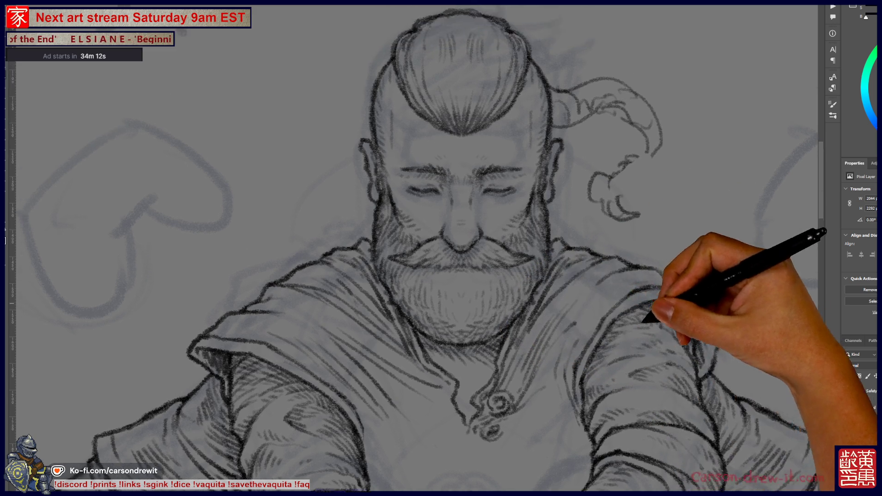
scroll(414, 249, "left", 3)
scroll(413, 248, "up", 1)
scroll(414, 248, "down", 1)
scroll(413, 248, "down", 3)
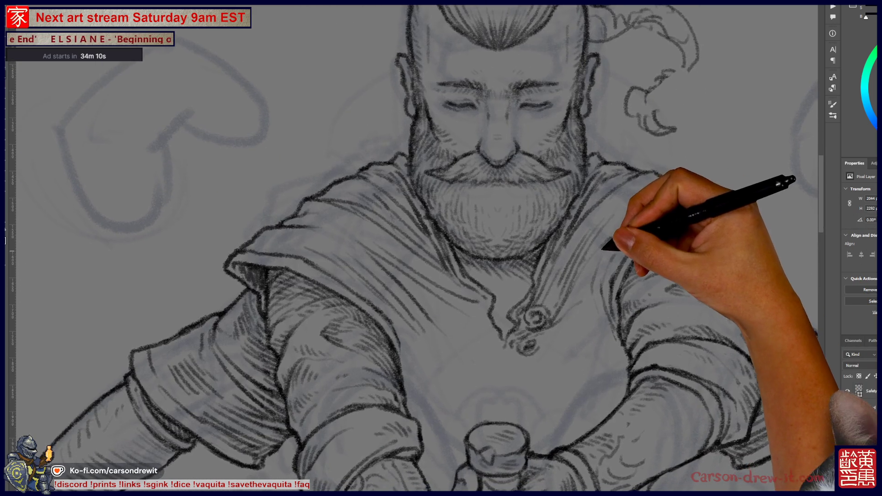
scroll(414, 248, "down", 1)
scroll(414, 248, "down", 4)
scroll(413, 248, "up", 3)
scroll(414, 248, "left", 1)
scroll(414, 248, "up", 1)
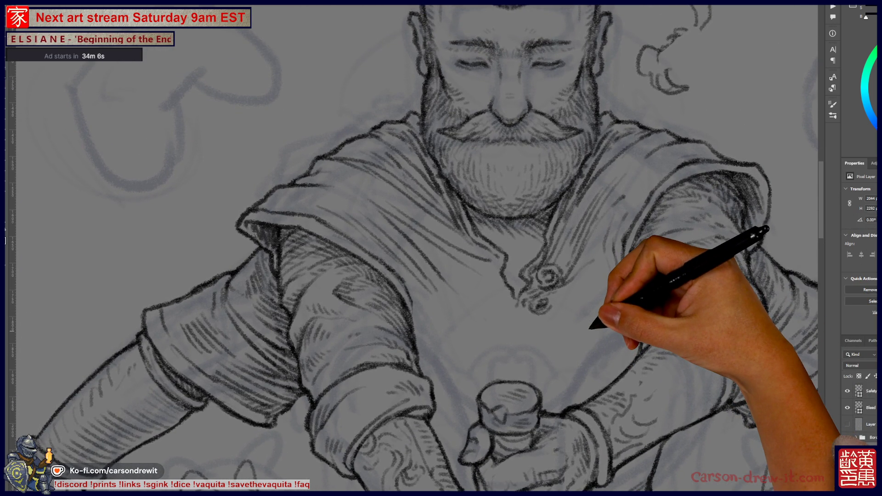
scroll(414, 248, "down", 1)
scroll(414, 248, "right", 1)
scroll(413, 248, "down", 1)
scroll(413, 248, "right", 1)
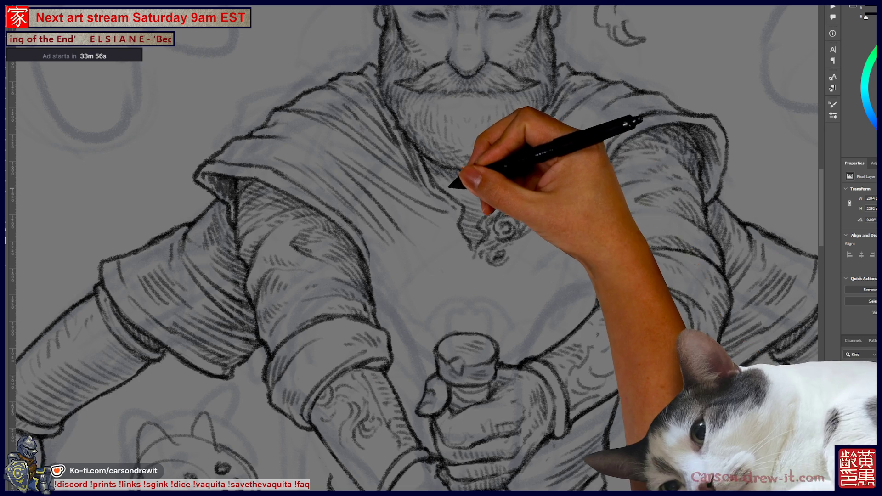
scroll(414, 248, "up", 3)
scroll(414, 248, "right", 3)
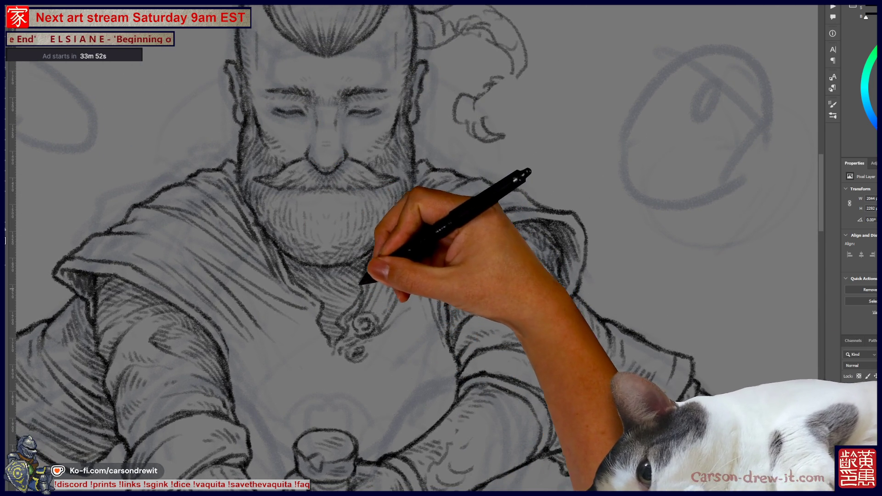
scroll(413, 248, "up", 1)
scroll(414, 248, "left", 3)
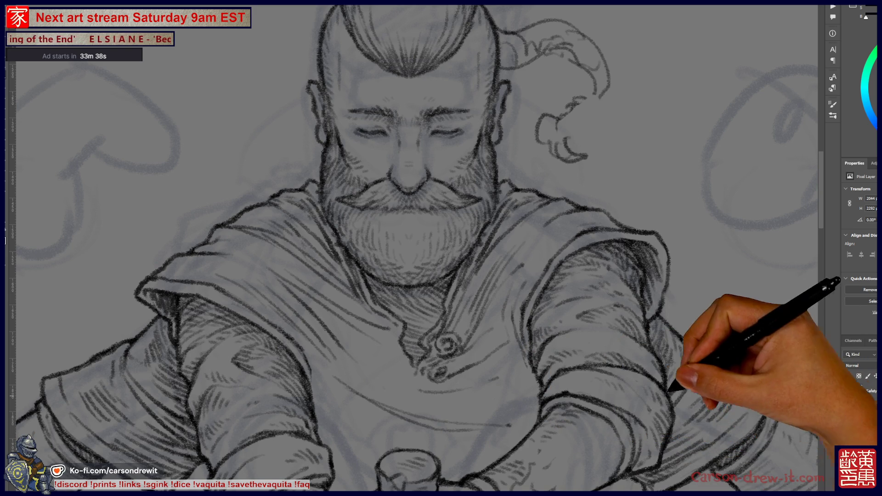
Add hatching to the beard and right shoulder, then zoom out to judge the whole figure.
scroll(650, 96, "down", 1)
scroll(650, 96, "down", 1)
scroll(649, 97, "down", 1)
scroll(595, 239, "up", 1)
scroll(594, 239, "up", 1)
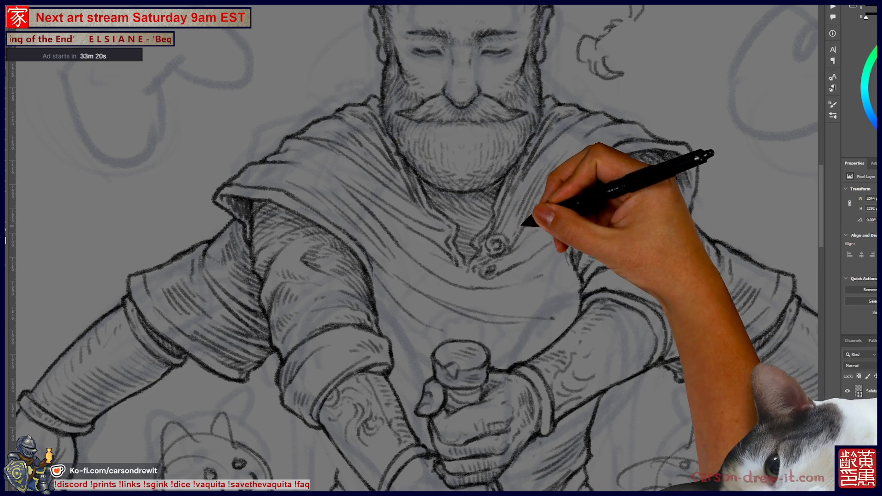
scroll(413, 249, "up", 3)
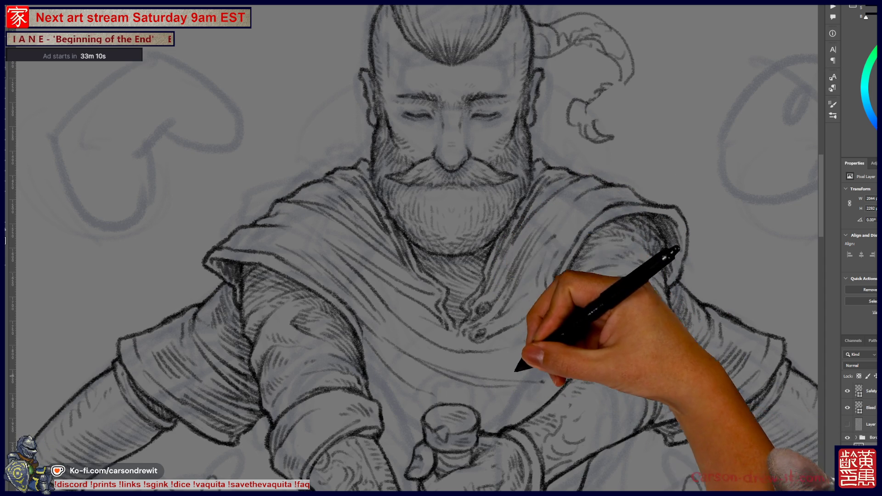
scroll(414, 248, "up", 2)
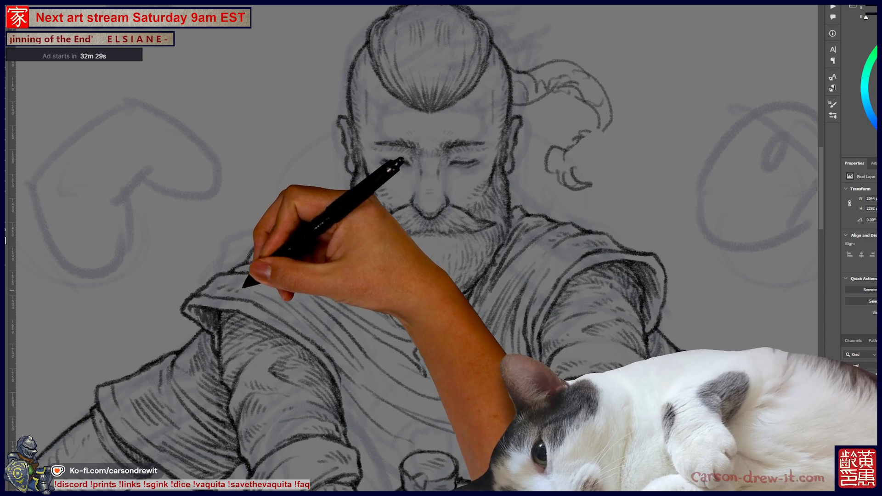
scroll(441, 248, "down", 1)
scroll(441, 248, "down", 3)
scroll(441, 249, "down", 1)
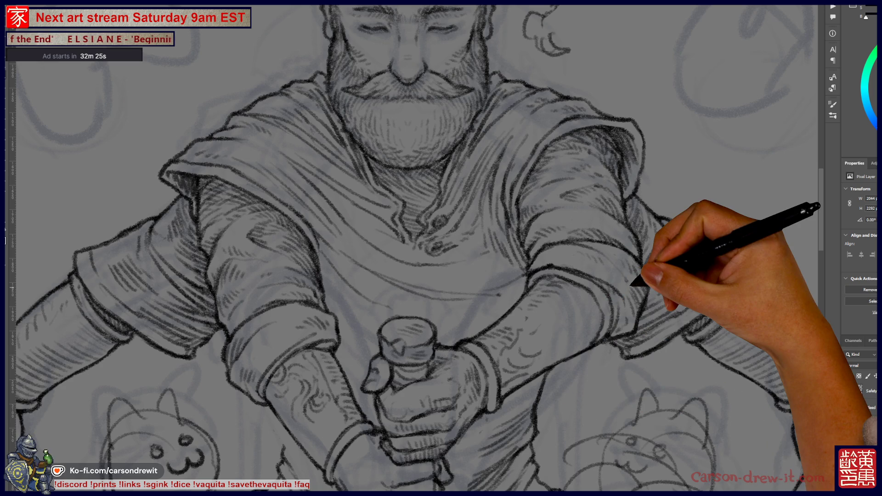
key("ctrl+minus")
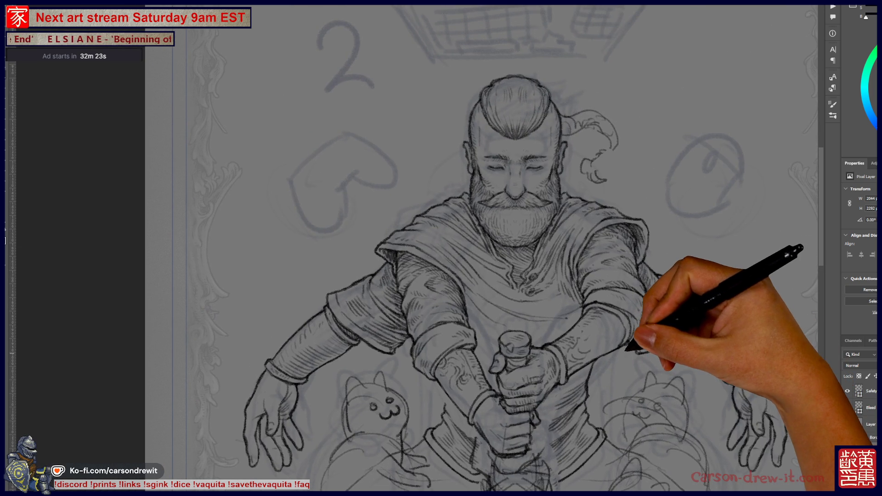
Lasso-select the two hip-cloth pieces on either side of the fist gripping the hilt.
key("ctrl+plus")
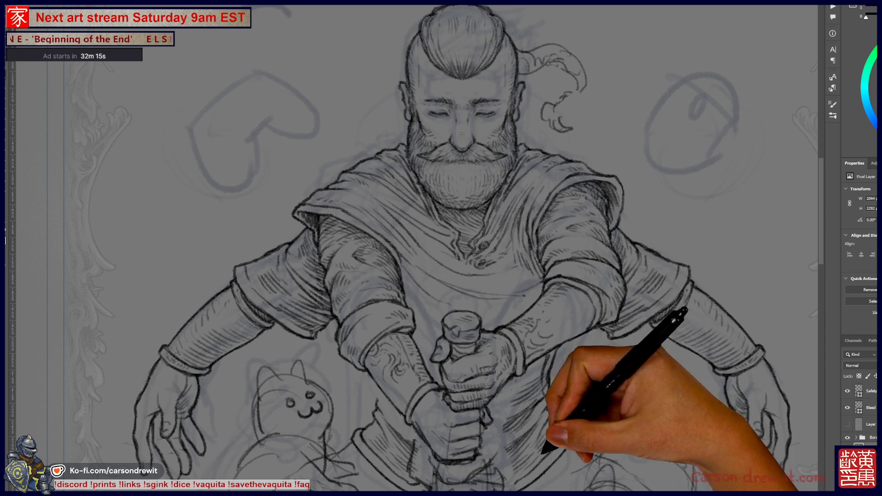
scroll(441, 248, "down", 4)
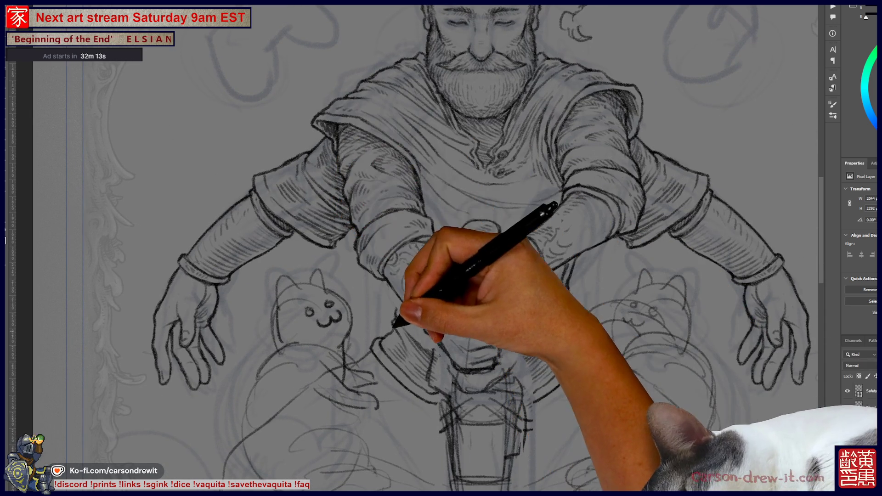
left_click_drag(480, 322, 481, 243)
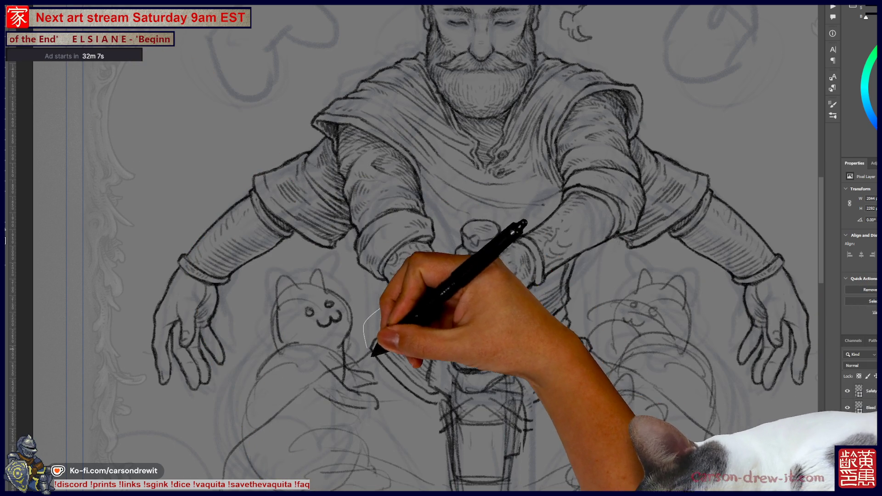
left_click_drag(394, 304, 439, 404)
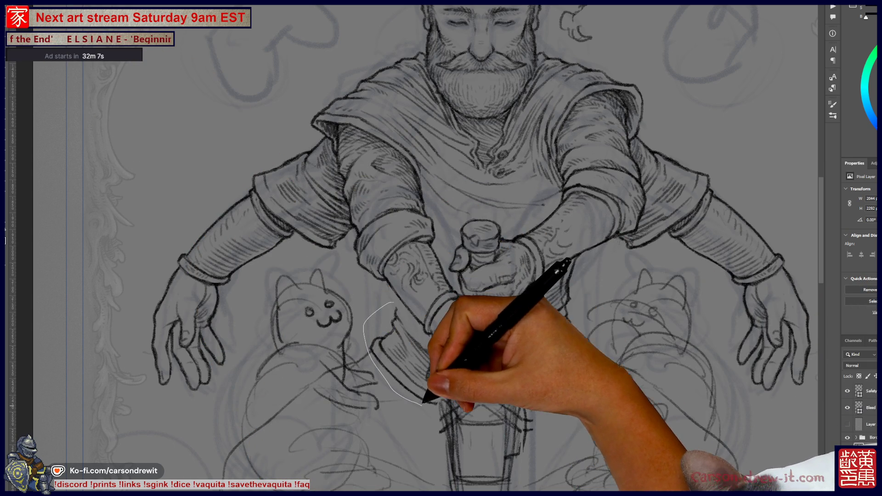
mouse_move(534, 297)
left_mouse_down()
mouse_move(519, 342)
mouse_move(522, 335)
left_mouse_up()
key("ctrl+z")
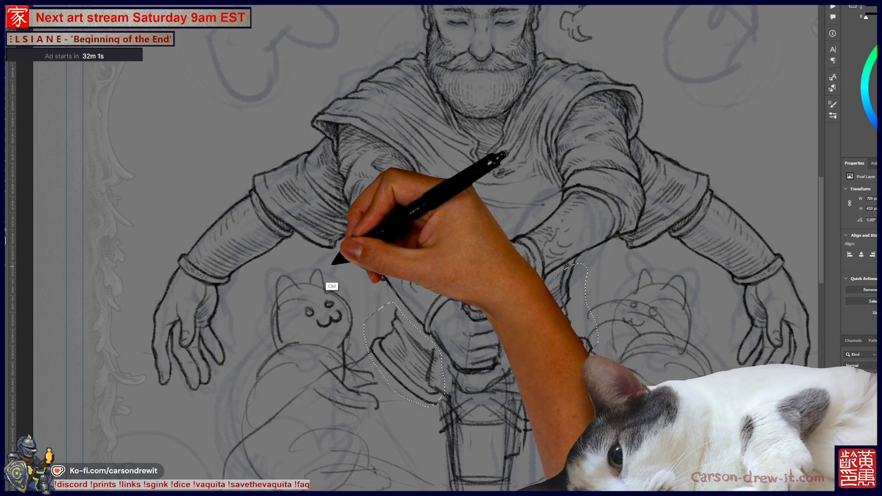
mouse_move(517, 363)
left_mouse_down()
mouse_move(524, 407)
mouse_move(523, 363)
left_mouse_up()
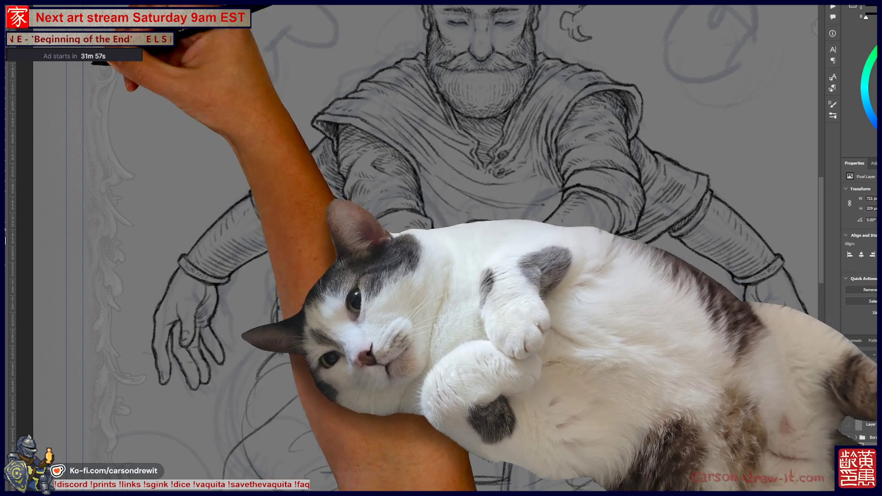
Transform and reposition both pieces around the hilt, apply the change, and deselect.
key("ctrl+t")
key("Return")
left_click_drag(547, 361, 567, 287)
key("ctrl+t")
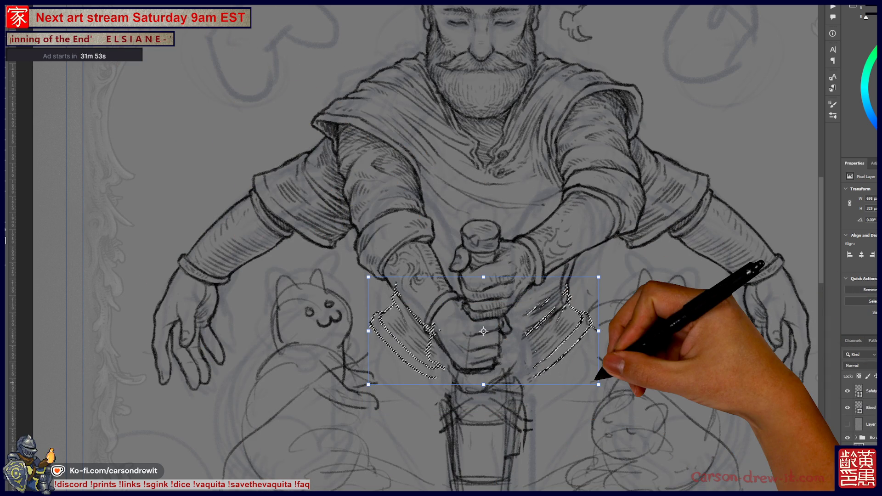
key("Return")
key("ctrl+d")
key("ctrl+t")
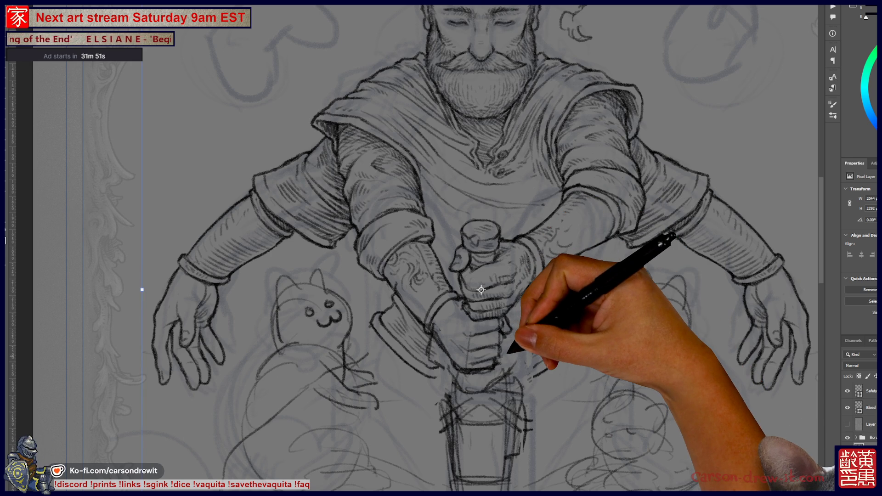
scroll(481, 290, "down", 2)
scroll(496, 321, "down", 1)
scroll(509, 345, "down", 2)
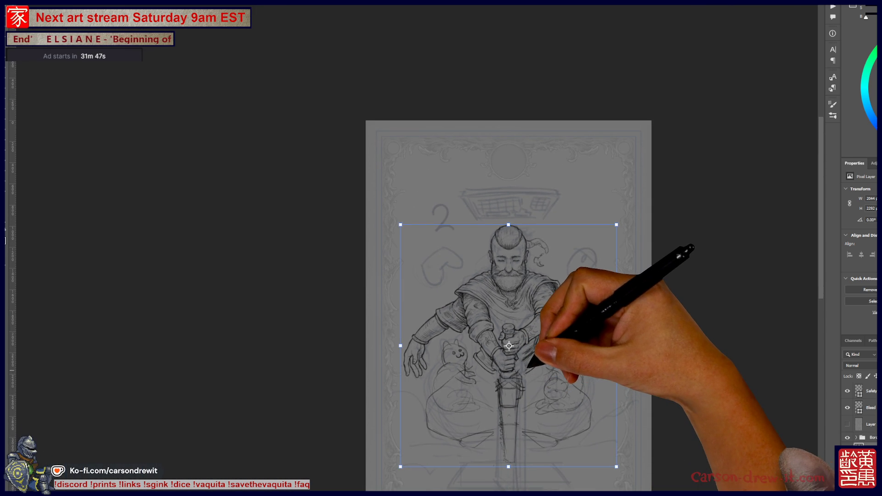
Refine the linework around the hands and hilt, fit the card to check, then zoom back in on the torso.
scroll(506, 345, "up", 1)
scroll(482, 343, "up", 2)
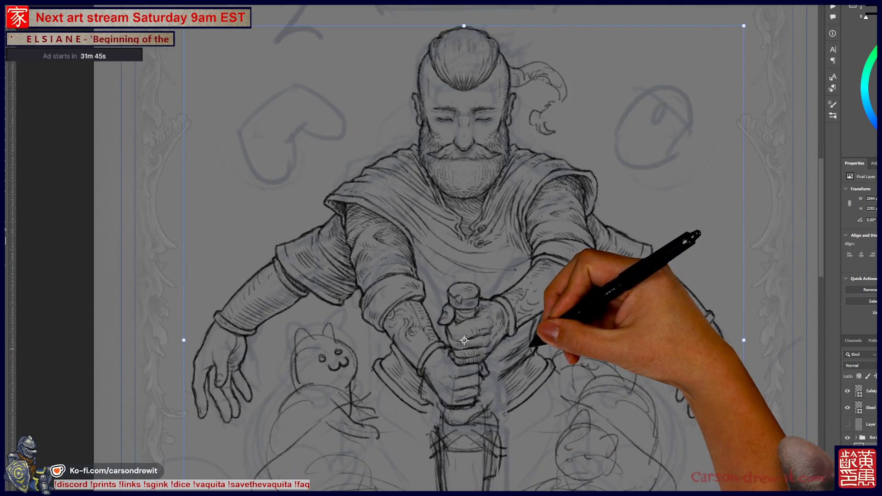
scroll(451, 338, "up", 1)
scroll(465, 339, "up", 1)
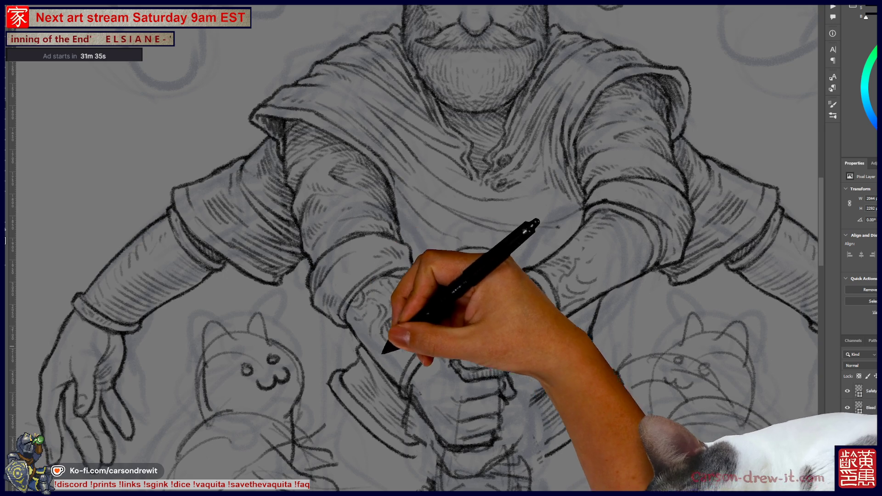
scroll(414, 248, "up", 3)
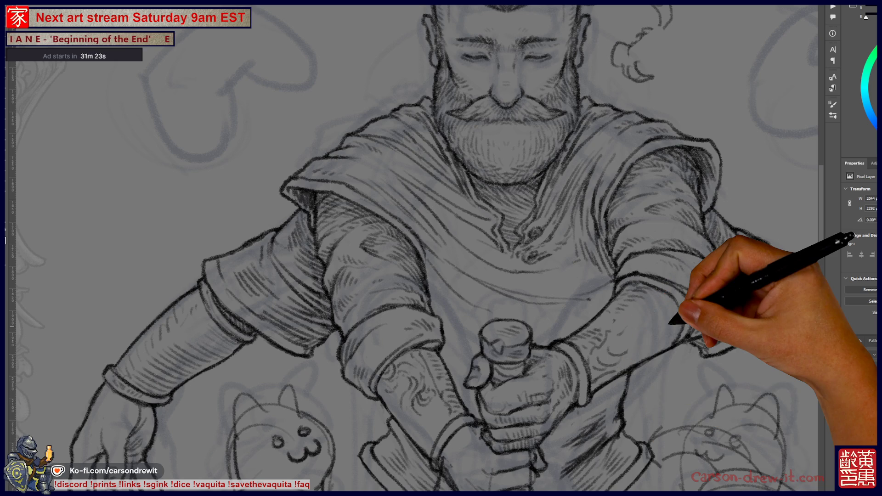
key("ctrl+0")
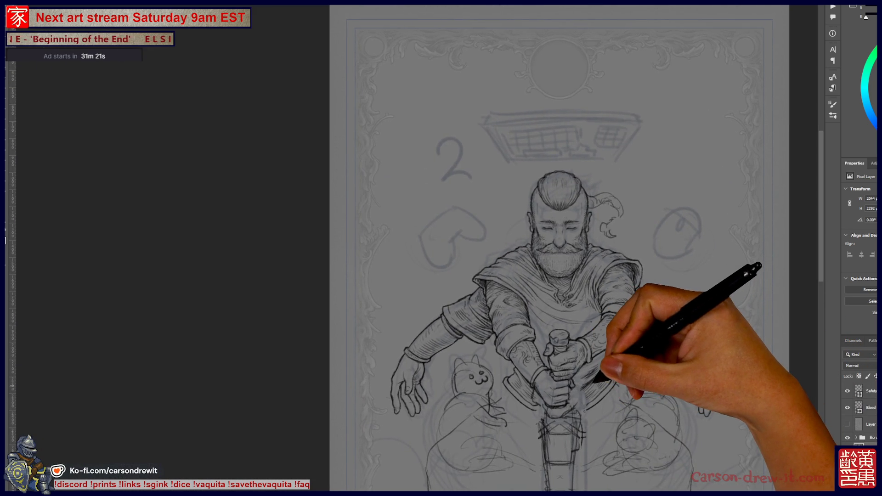
key("ctrl+plus")
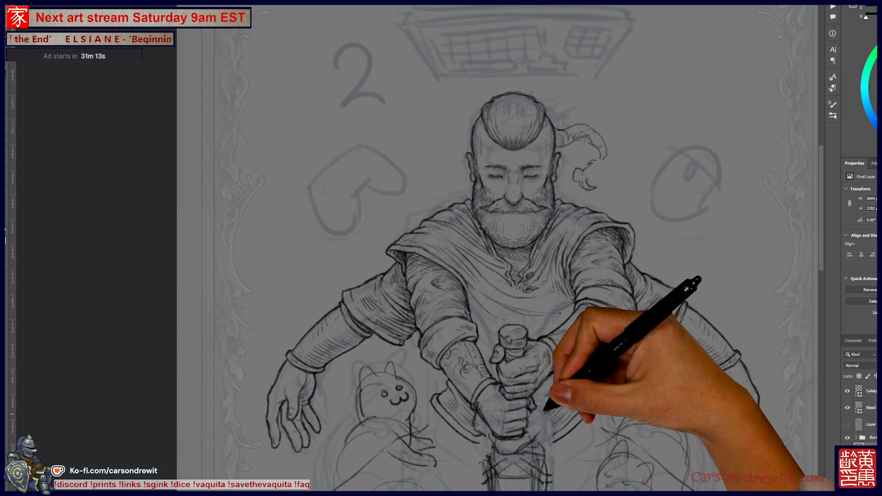
key("ctrl+plus")
key("ctrl+plus")
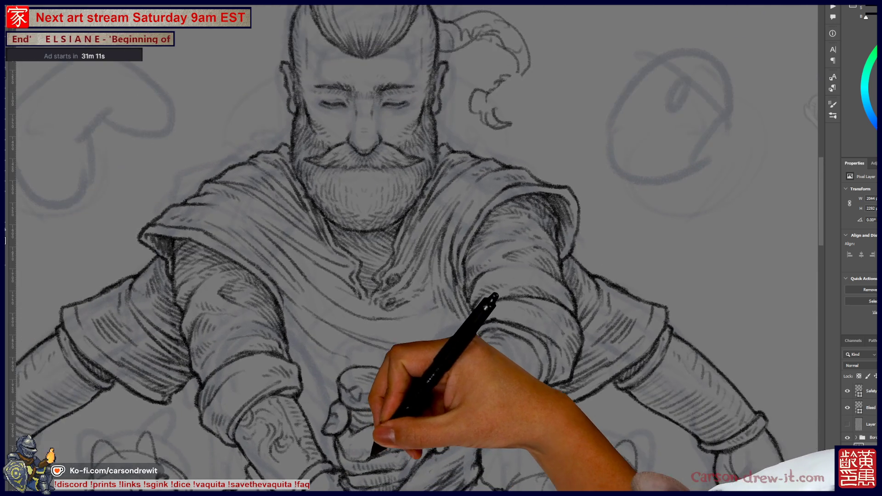
Hatch both sleeves and the cloak folds above the hands, and draw tattoo swirls on the forearm.
scroll(414, 248, "down", 2)
scroll(413, 248, "down", 3)
key("ctrl+plus")
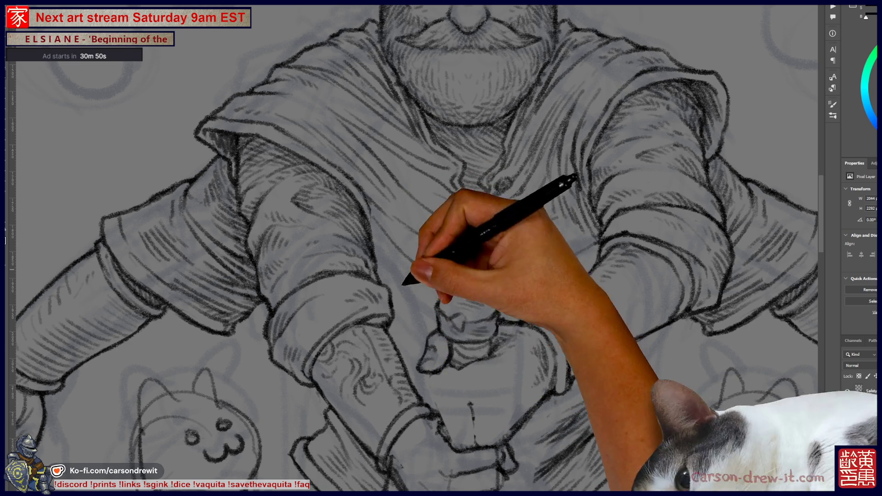
scroll(478, 313, "down", 3)
scroll(478, 312, "up", 2)
scroll(478, 313, "up", 1)
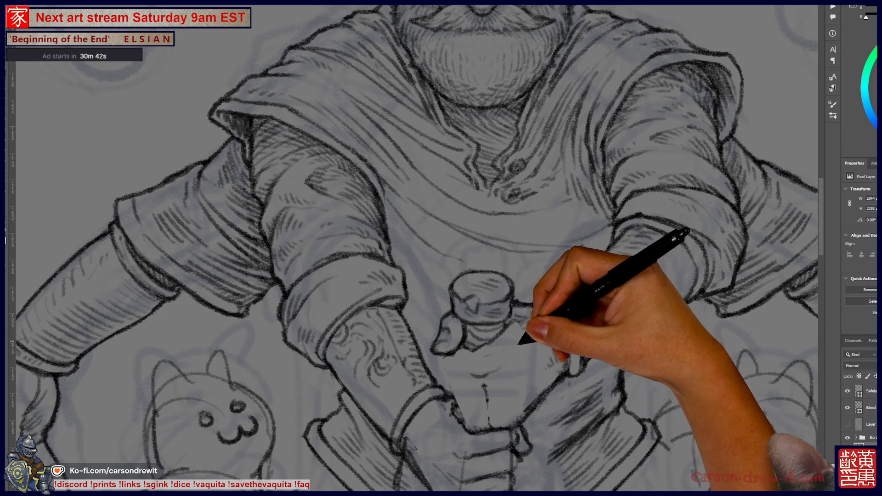
scroll(413, 248, "up", 3)
scroll(414, 248, "up", 2)
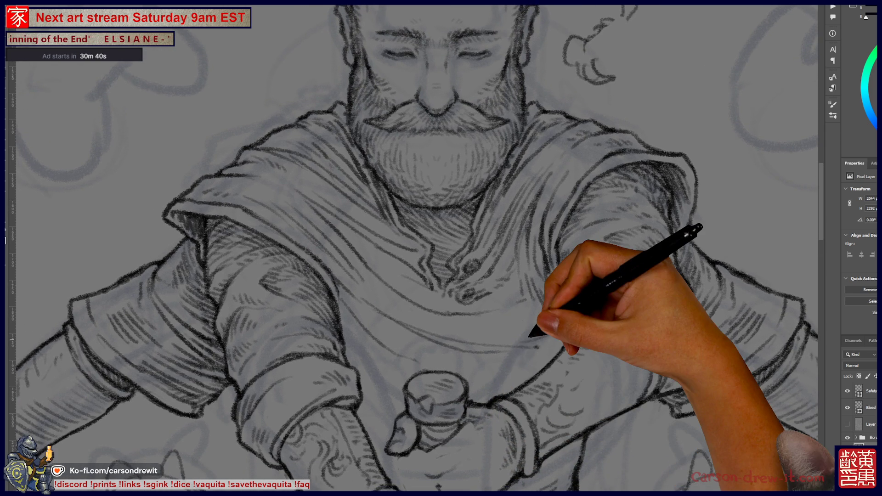
scroll(414, 249, "down", 3)
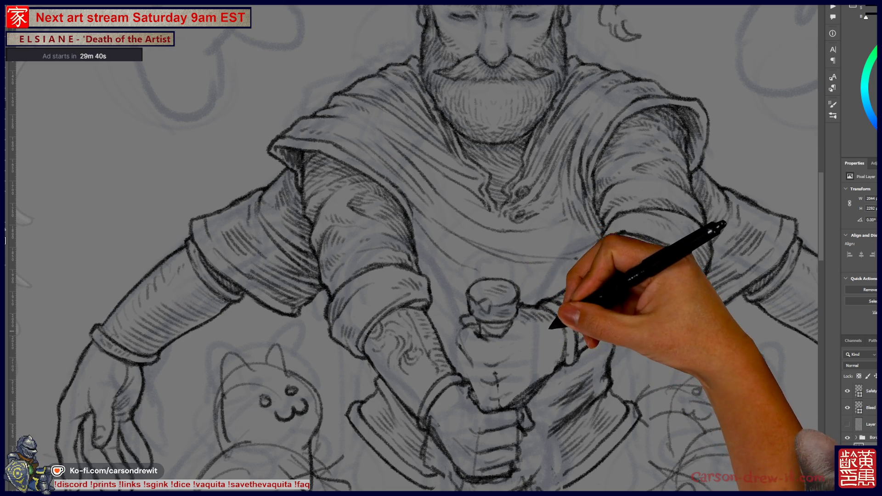
Sketch the upper hand with knuckles wrapped around the hilt and shade the sleeve cuff.
left_click_drag(547, 317, 590, 369)
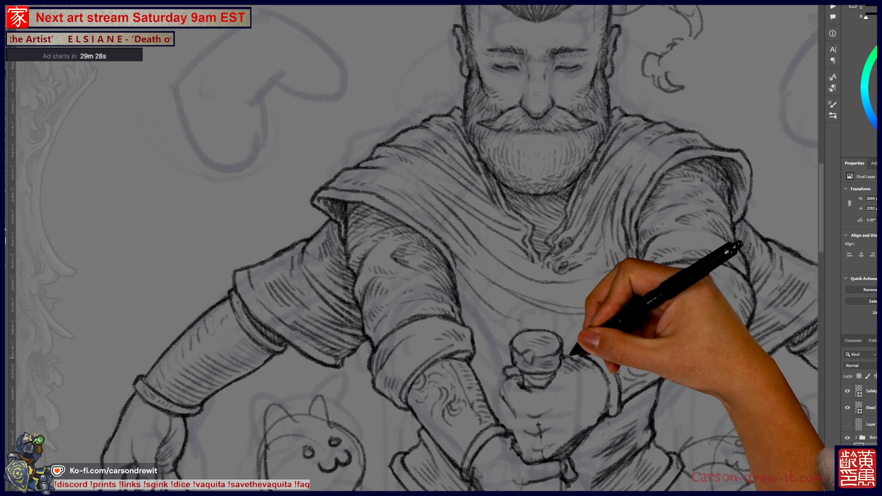
left_click_drag(442, 248, 498, 262)
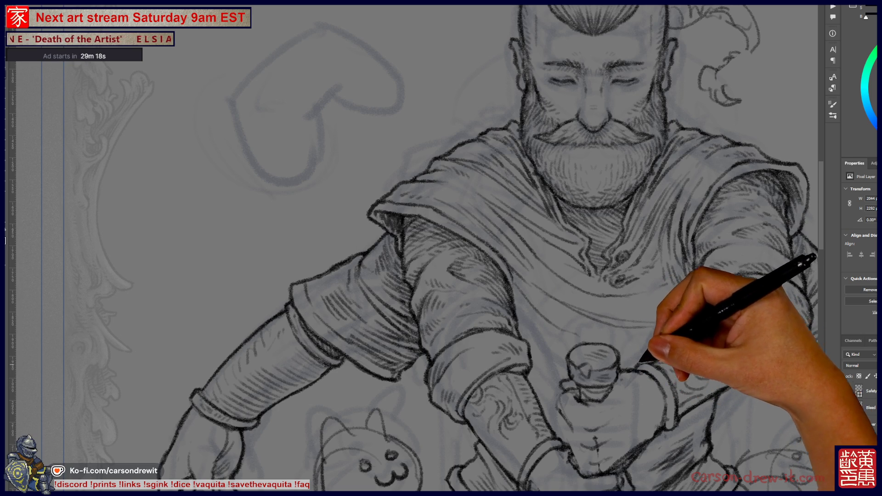
mouse_move(441, 248)
left_mouse_down()
mouse_move(336, 285)
mouse_move(470, 213)
left_mouse_up()
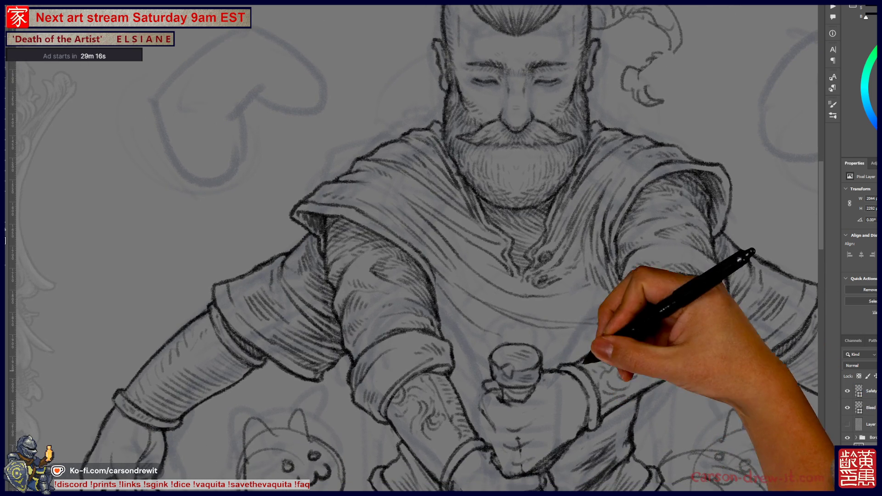
left_click_drag(441, 248, 460, 223)
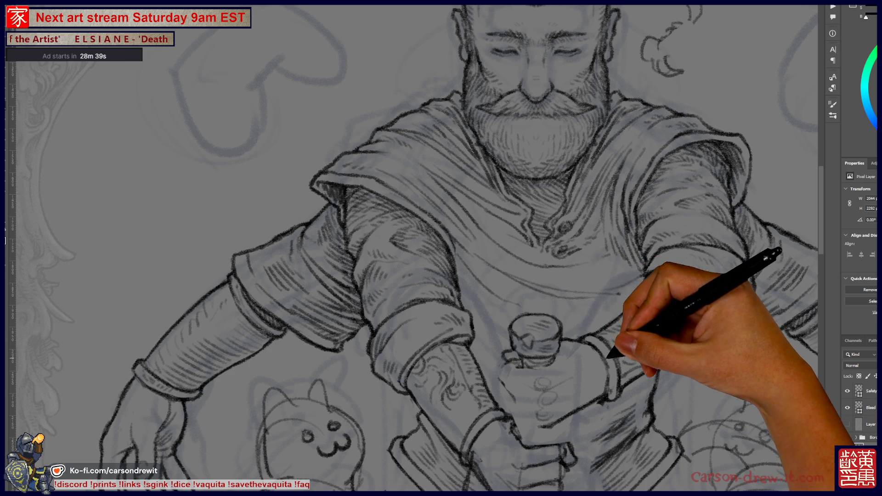
left_click_drag(605, 351, 642, 347)
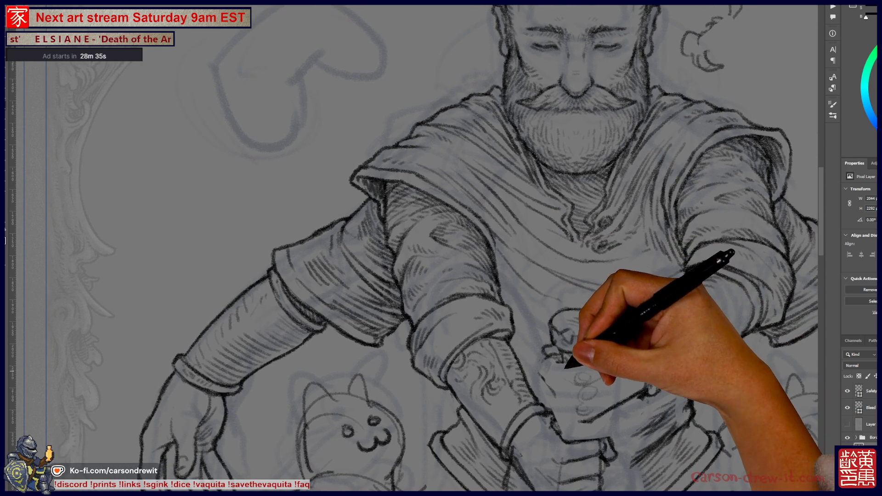
left_click_drag(590, 394, 517, 348)
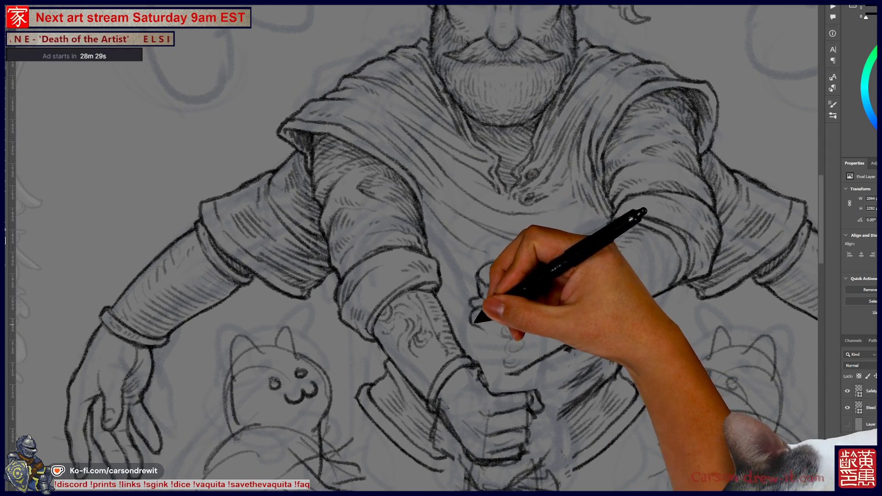
left_click_drag(414, 249, 450, 248)
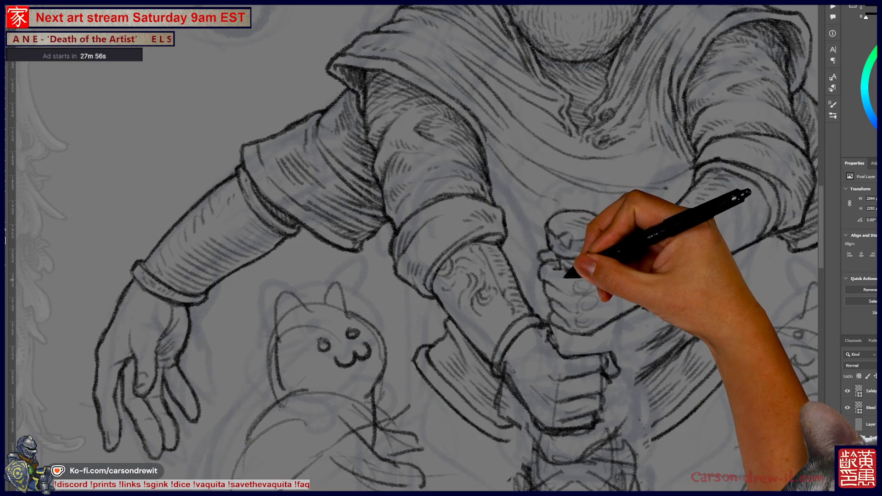
Lasso the upper gripping hand, scale it slightly on the hilt, then deselect and view the whole card.
left_click_drag(558, 269, 618, 330)
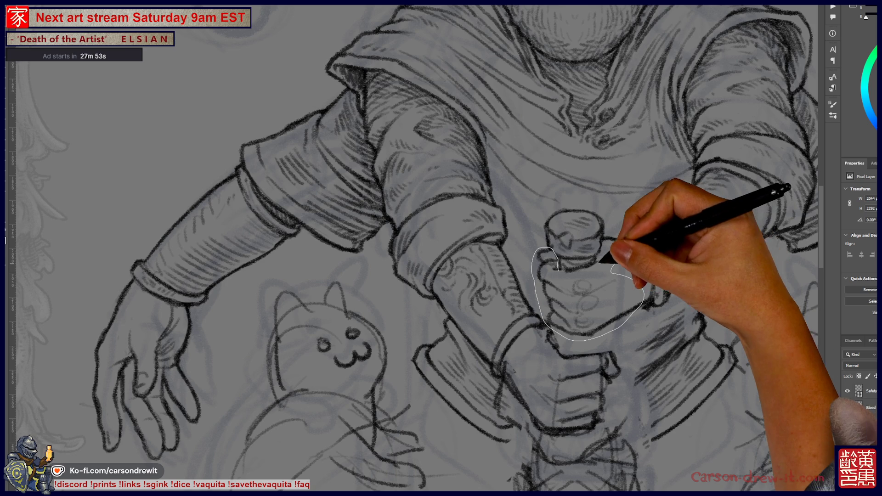
left_click_drag(621, 320, 594, 256)
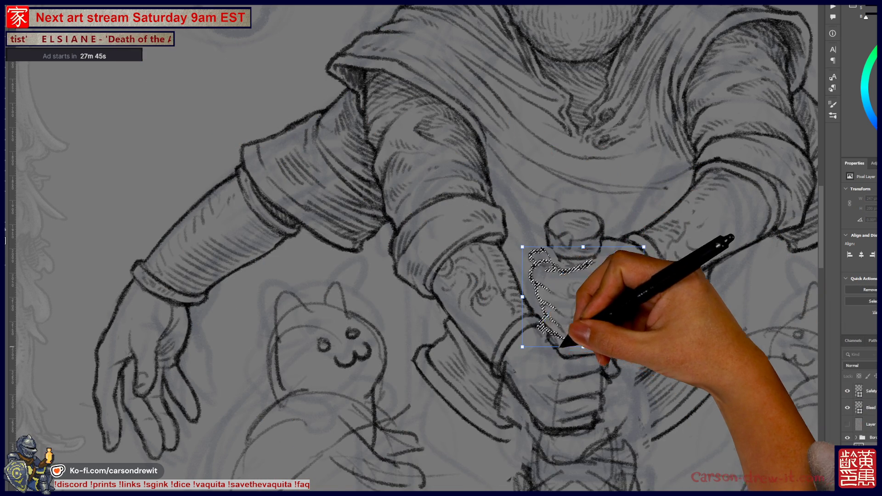
key("ctrl+minus")
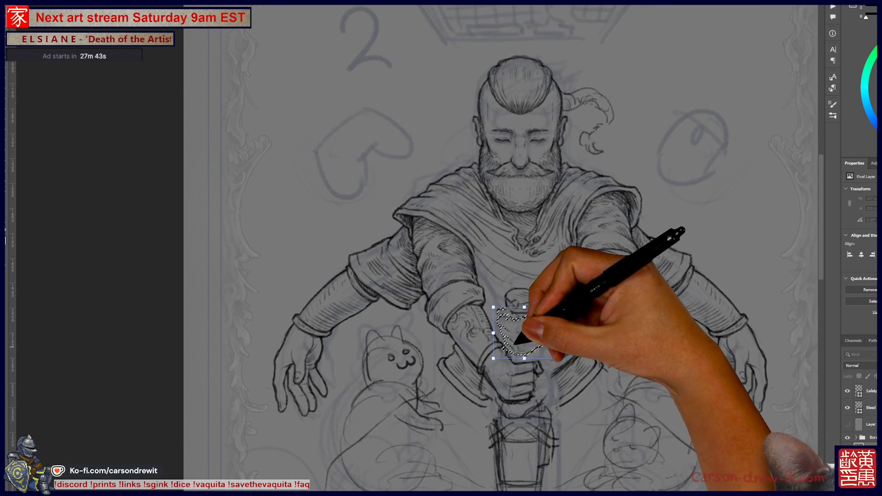
key("ctrl+plus")
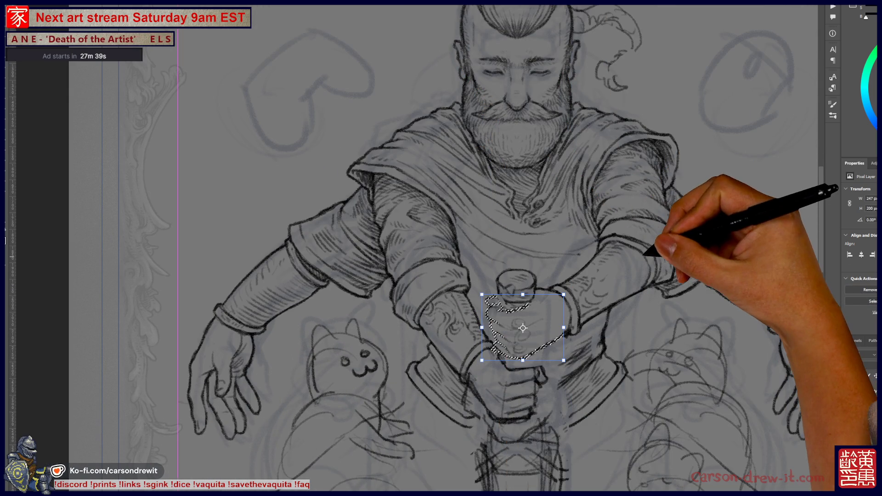
key("ctrl+d")
key("ctrl+minus")
key("ctrl+minus")
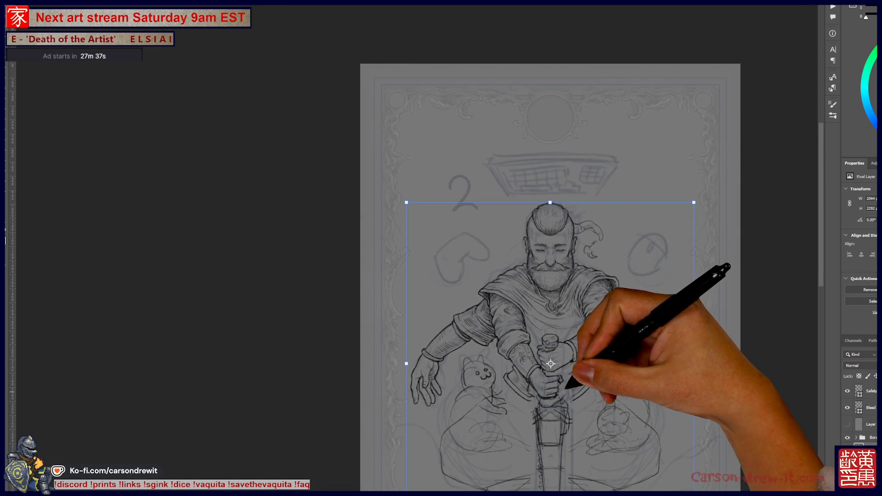
scroll(550, 363, "up", 1)
scroll(550, 363, "up", 1)
scroll(533, 367, "up", 1)
scroll(524, 370, "up", 1)
scroll(523, 370, "up", 1)
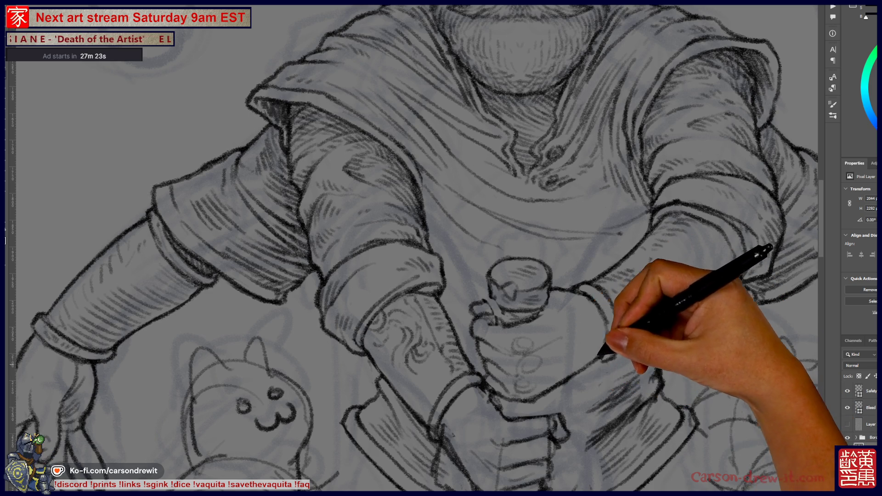
Draw finger details on the upper hand and hatch the right forearm, checking against the whole card.
scroll(444, 248, "up", 5)
scroll(433, 248, "down", 4)
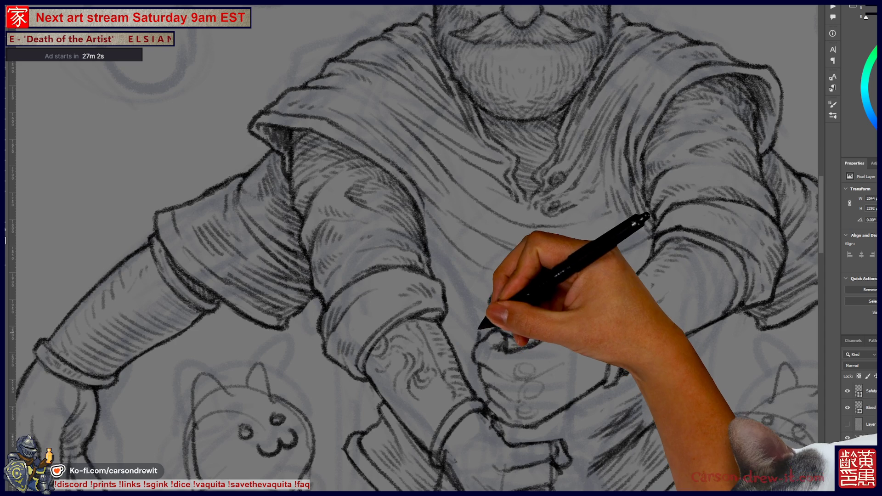
key("ctrl")
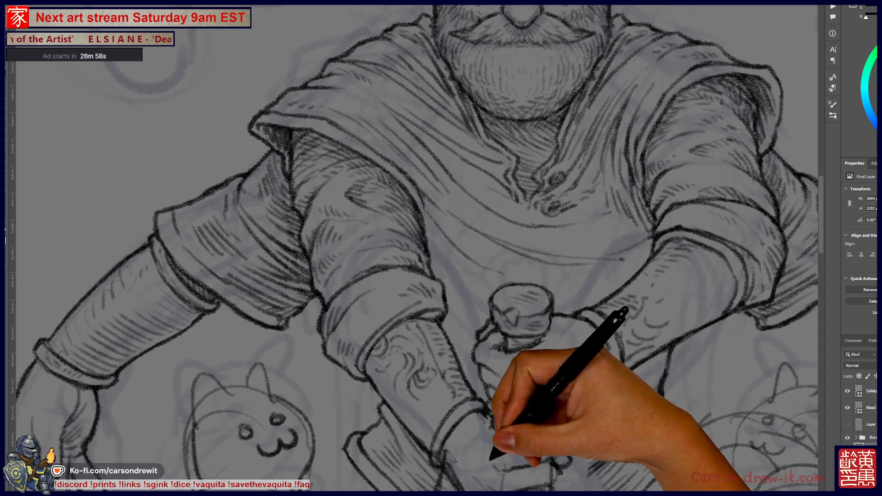
key("ctrl")
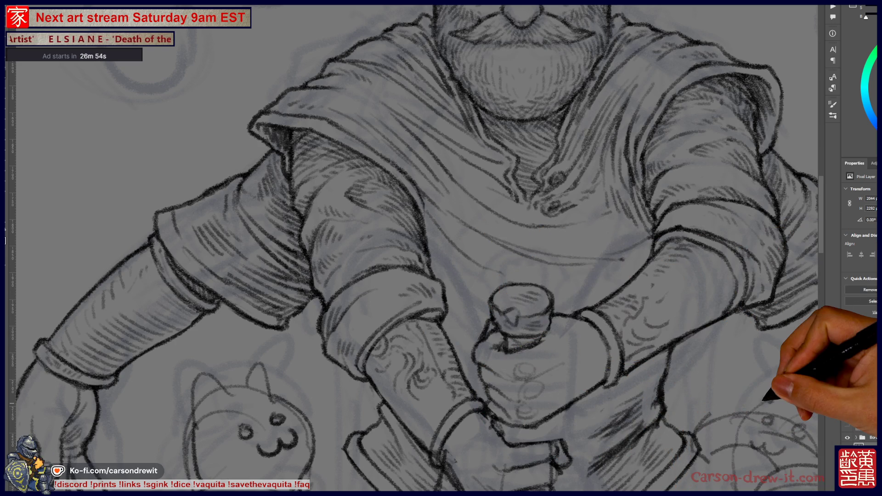
key("ctrl+minus")
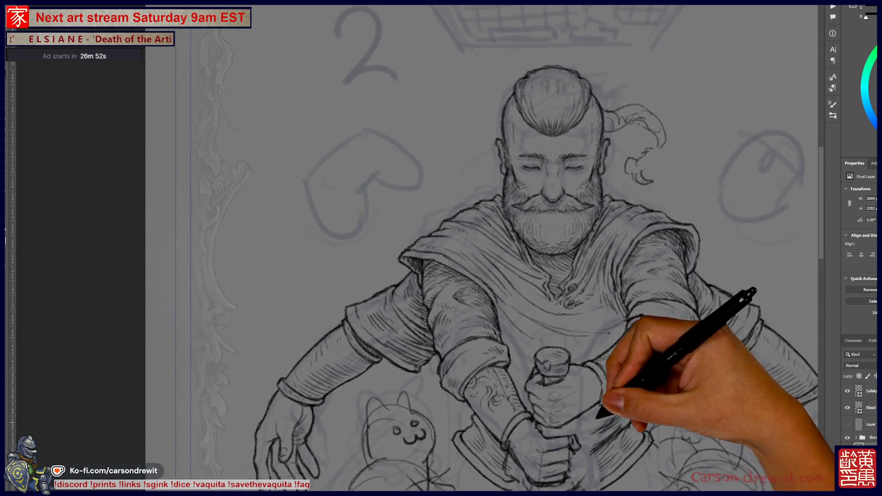
key("ctrl+minus")
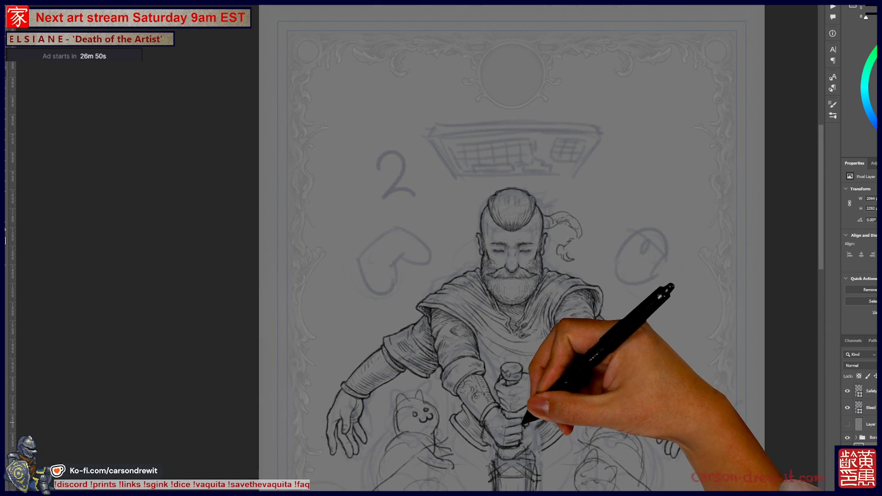
key("ctrl+plus")
key("ctrl+plus")
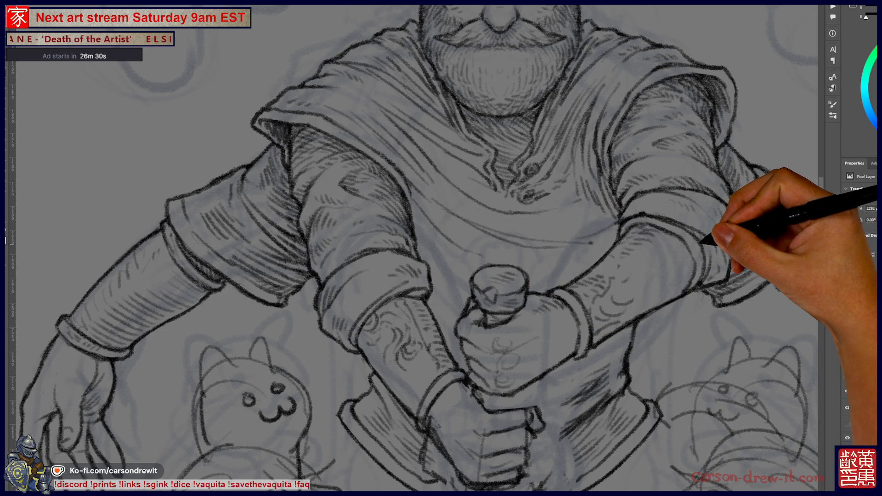
key("ctrl+minus")
key("ctrl+minus")
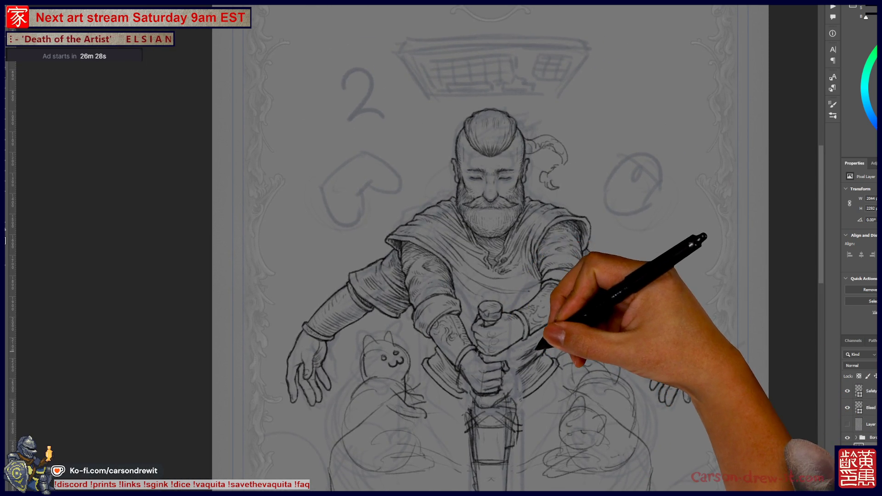
Redraw the gripping hand's finger outlines and knuckles beneath the rounded pommel, zoomed in close.
key("ctrl+minus")
key("ctrl+plus")
key("ctrl+plus")
key("ctrl+plus")
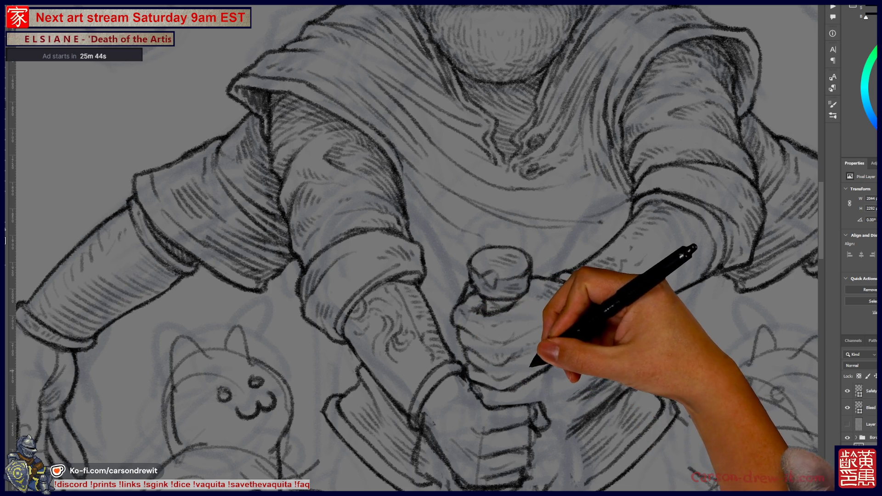
scroll(413, 249, "up", 2)
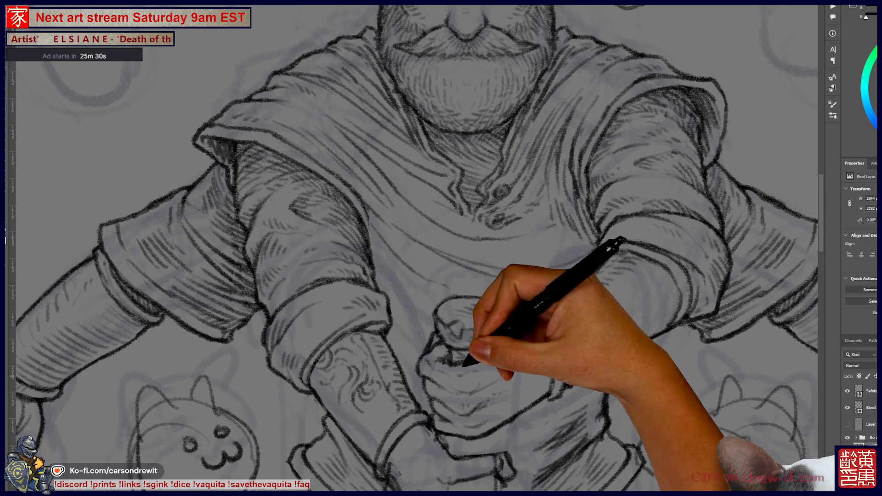
scroll(442, 248, "down", 2)
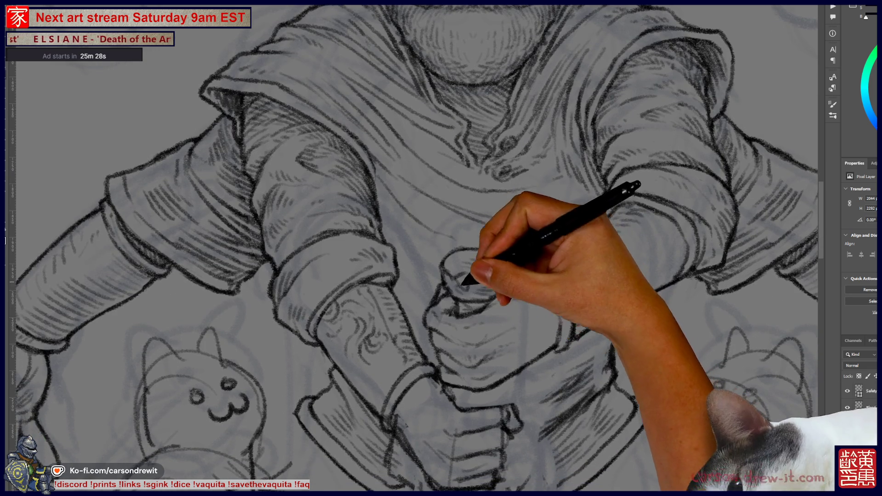
Add firmer contour and shade lines over the upper hand on the hilt.
left_click_drag(480, 317, 440, 327)
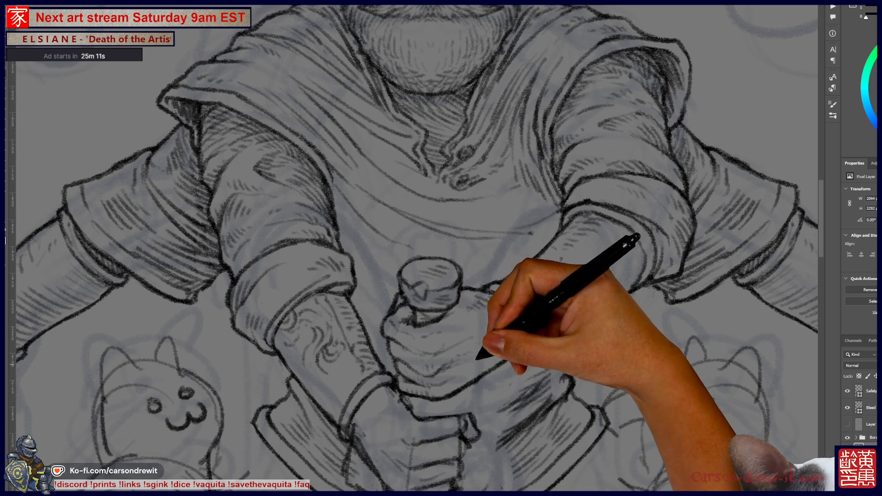
scroll(413, 248, "up", 1)
scroll(413, 248, "up", 1)
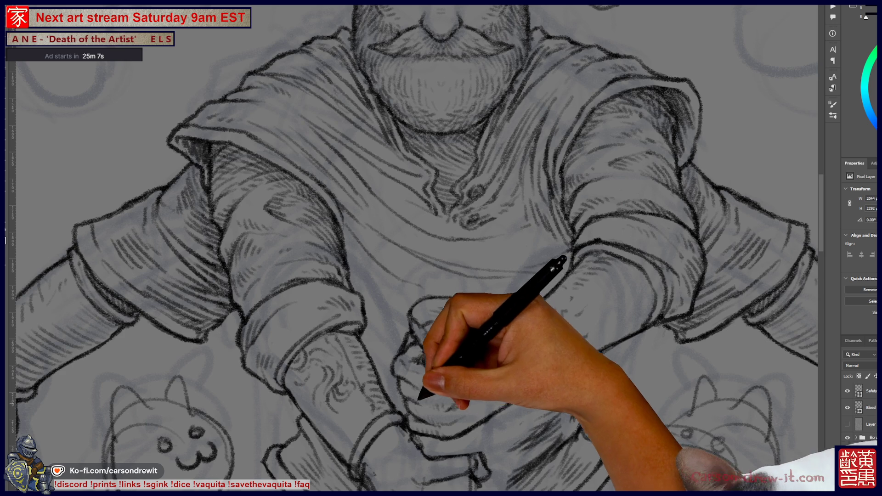
scroll(414, 248, "up", 2)
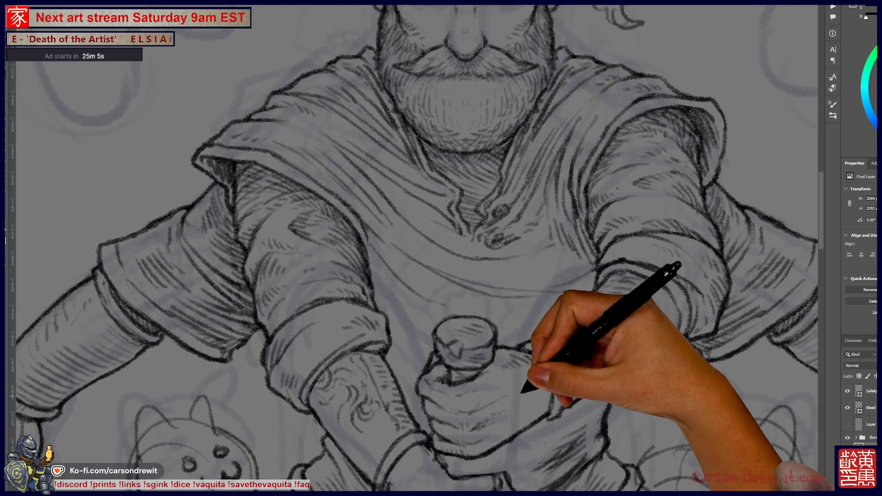
scroll(414, 248, "down", 2)
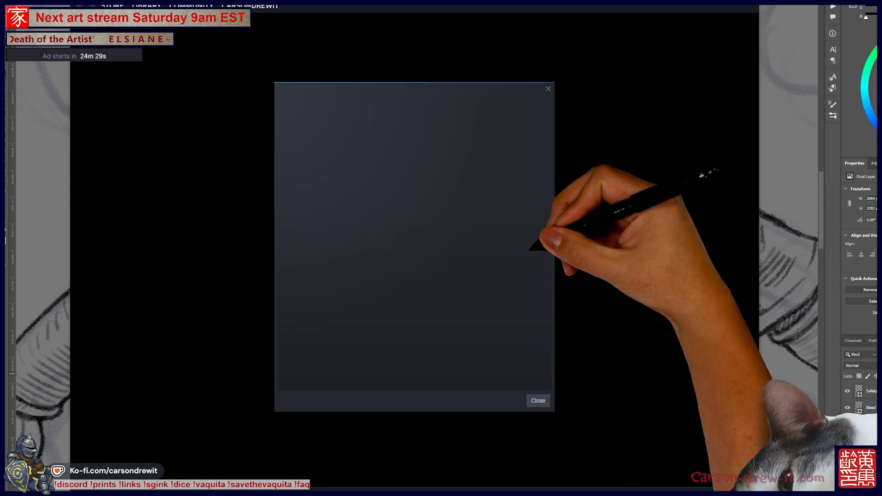
Dismiss the Steam promo and open the Elden Ring Nightreign item from the Library's What's New.
left_click(548, 88)
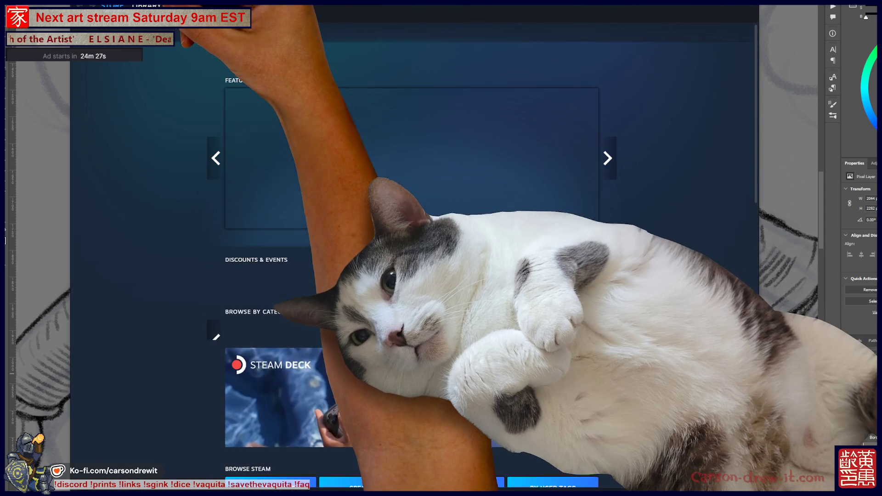
left_click(146, 5)
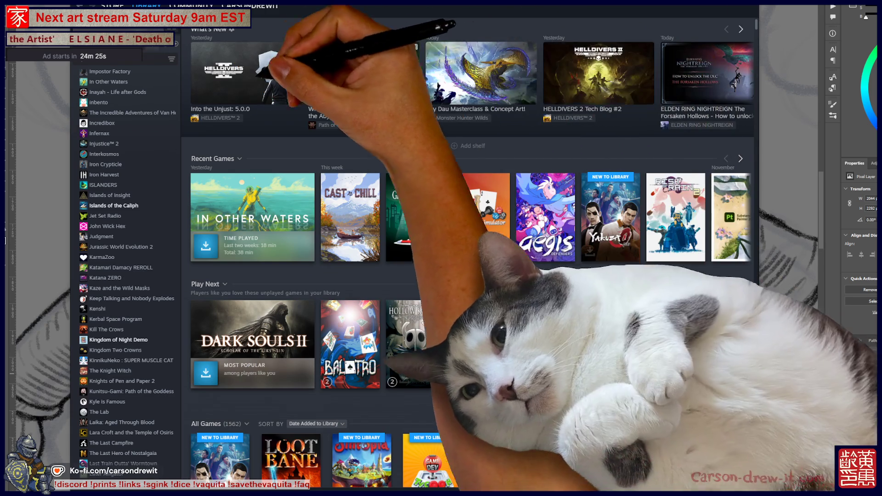
left_click(741, 29)
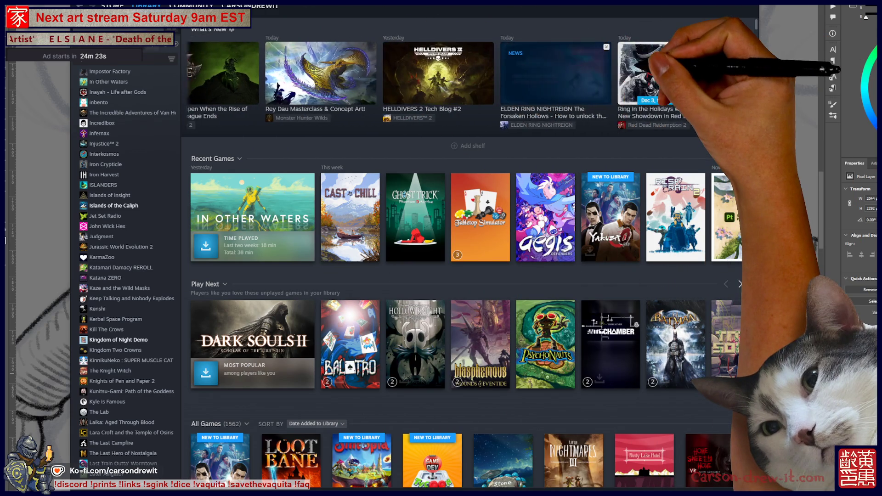
left_click(478, 76)
Read through The Forsaken Hollows DLC news post, then close it.
scroll(464, 85, "down", 1)
scroll(557, 202, "down", 4)
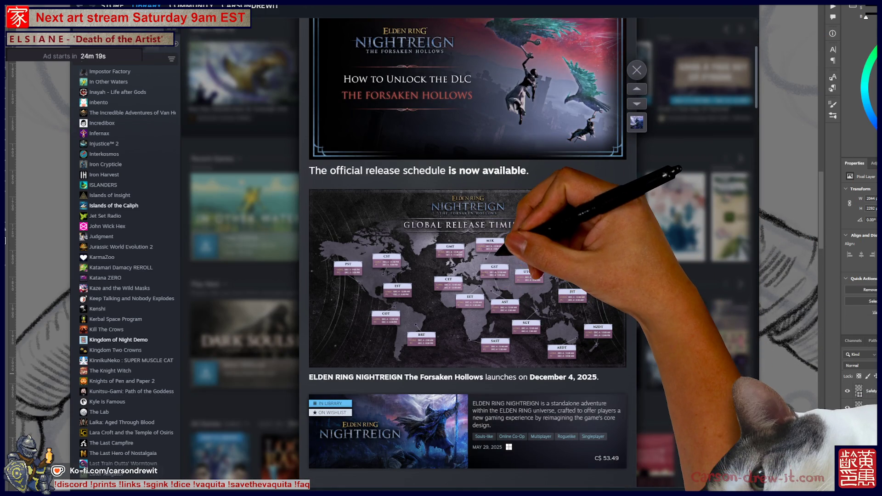
scroll(506, 252, "down", 2)
scroll(503, 247, "down", 1)
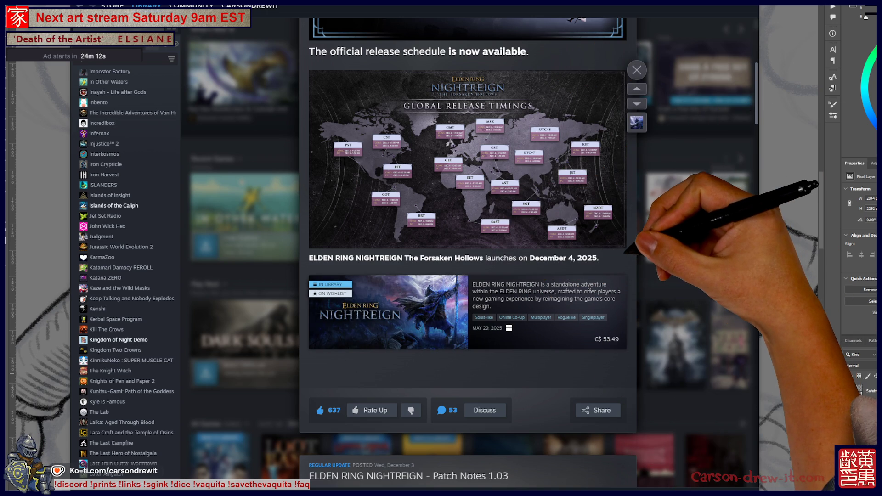
scroll(468, 248, "up", 7)
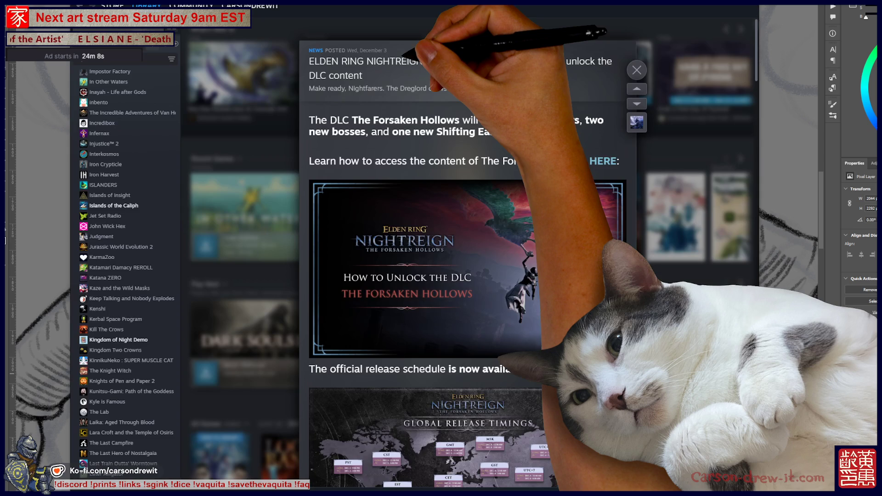
key("Escape")
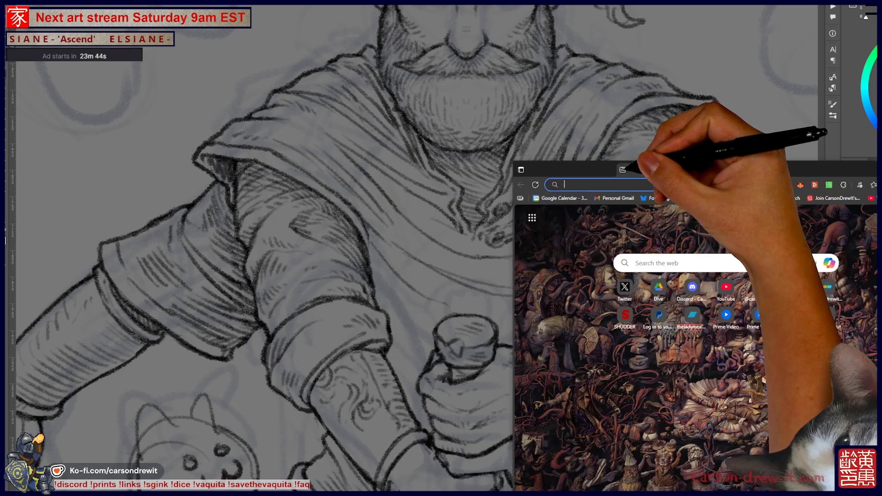
Load the Steam news URL in Edge and scroll down to the Global Release Timings map.
key("ctrl+v")
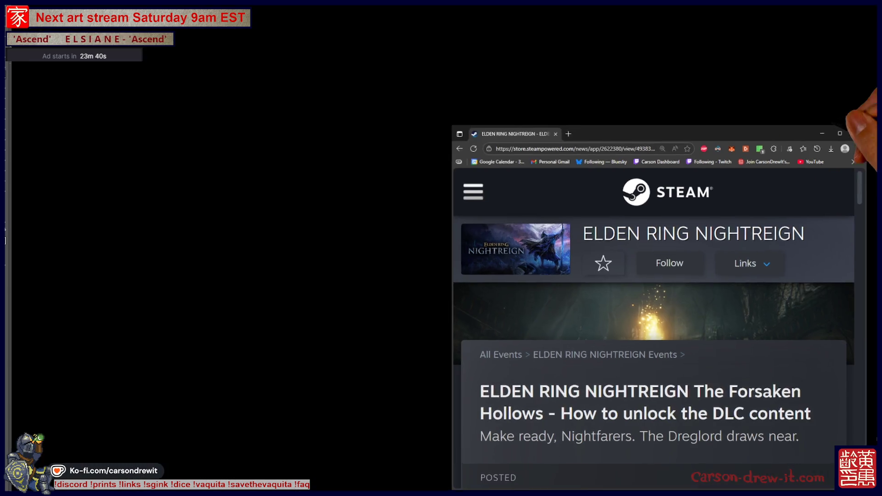
scroll(442, 248, "down", 3)
scroll(442, 248, "down", 5)
scroll(441, 248, "down", 4)
scroll(441, 248, "down", 6)
scroll(537, 306, "down", 3)
Inspect the release timings map via its context menu, then scroll back up the post.
right_click(423, 196)
key("Escape")
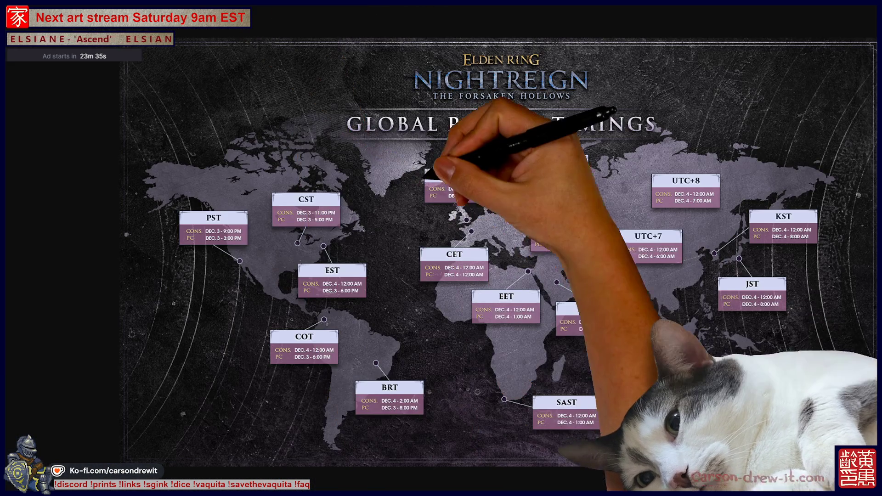
scroll(289, 307, "up", 1)
scroll(288, 307, "up", 1)
scroll(289, 306, "up", 1)
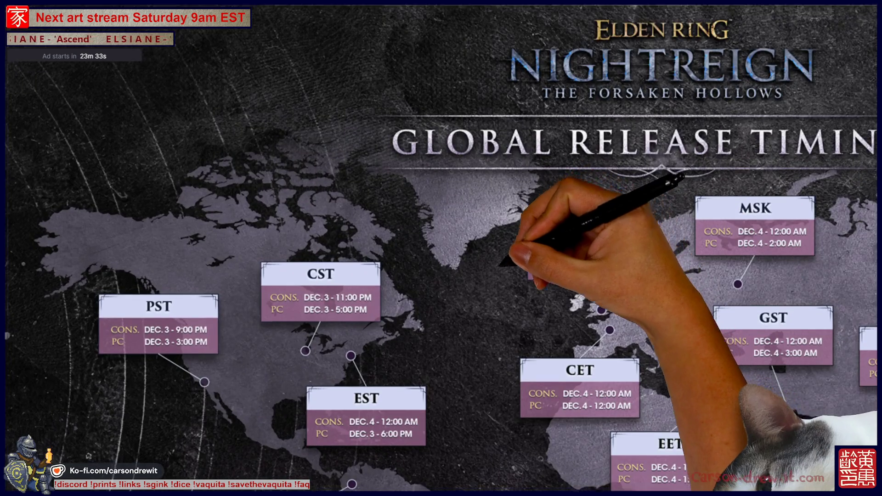
scroll(288, 306, "up", 1)
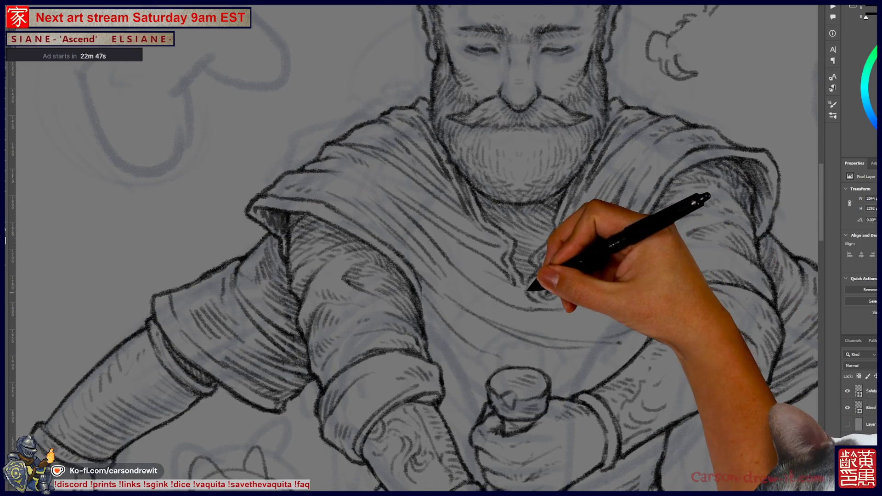
Zoom in close on the torso and hatch the forearms with the pencil-texture brush.
scroll(413, 248, "down", 10)
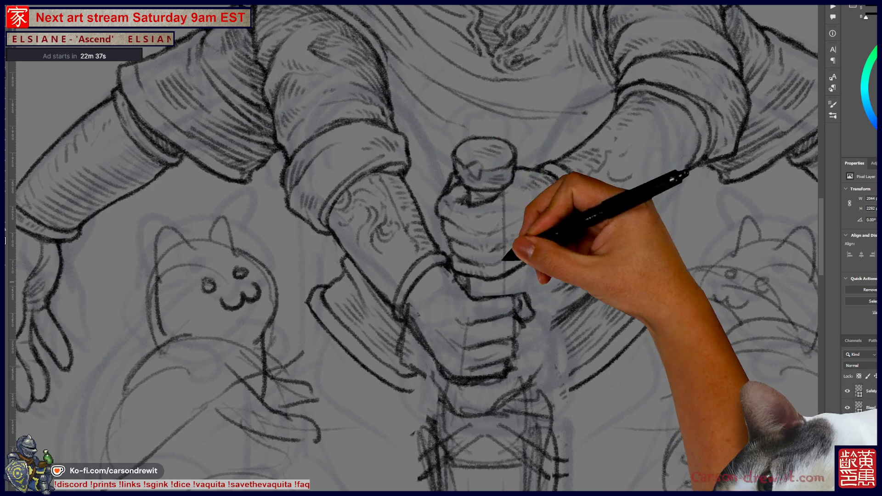
key("ctrl")
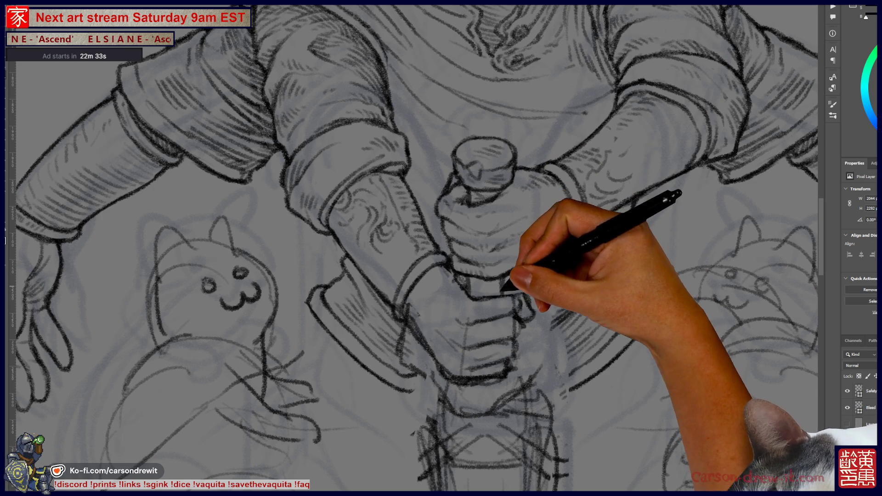
key("ctrl+0")
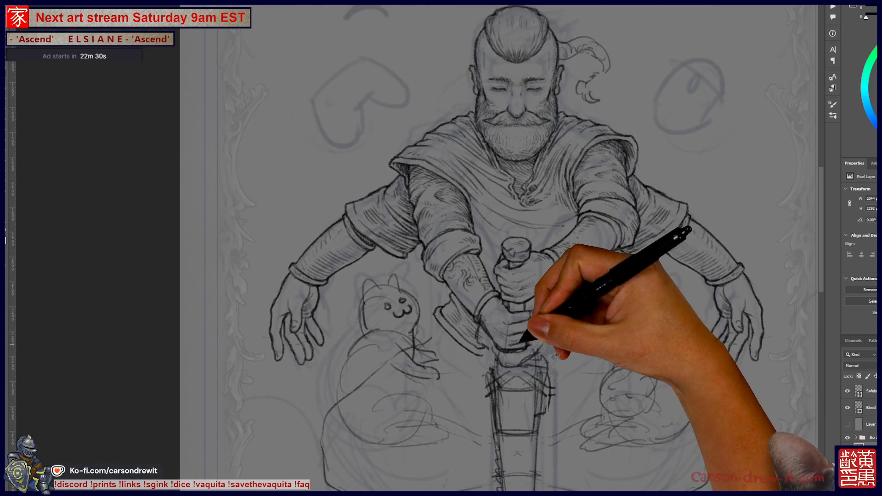
key("ctrl+plus")
left_click_drag(529, 404, 511, 361)
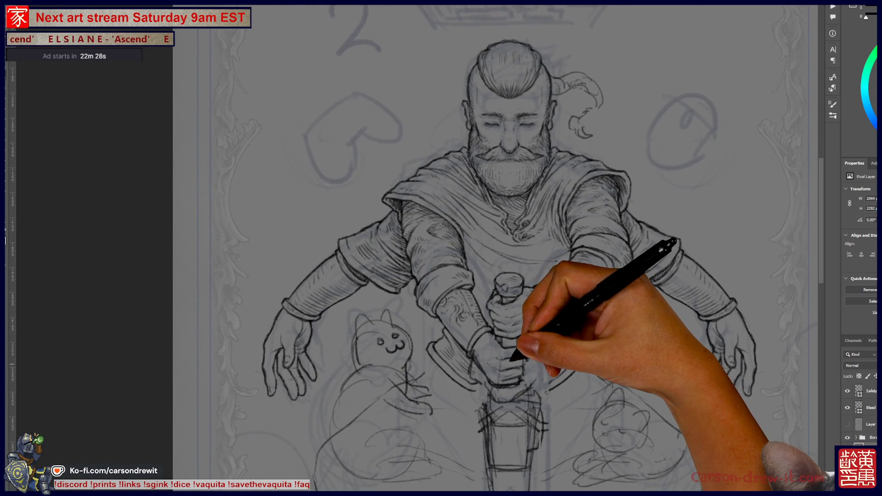
key("ctrl+plus")
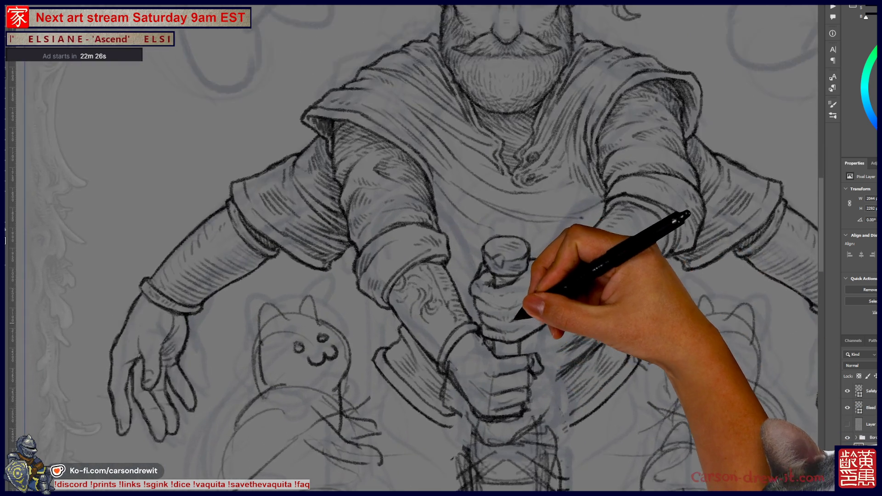
key("ctrl+plus")
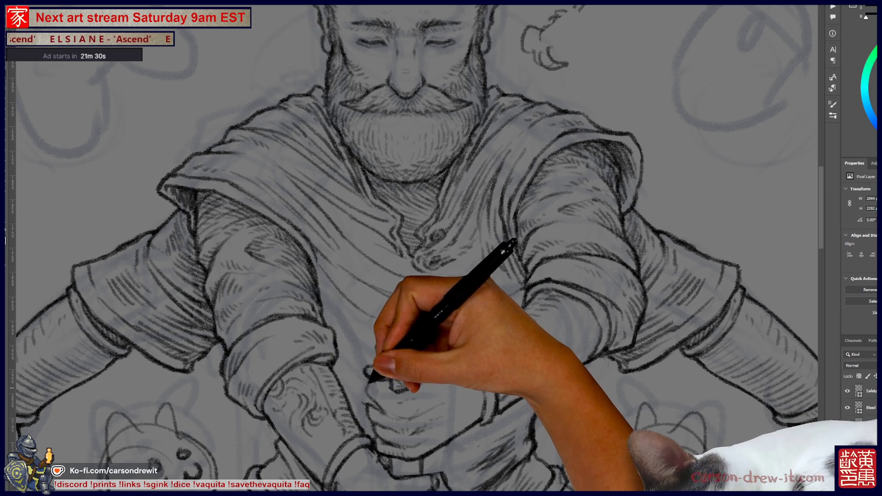
key("ctrl")
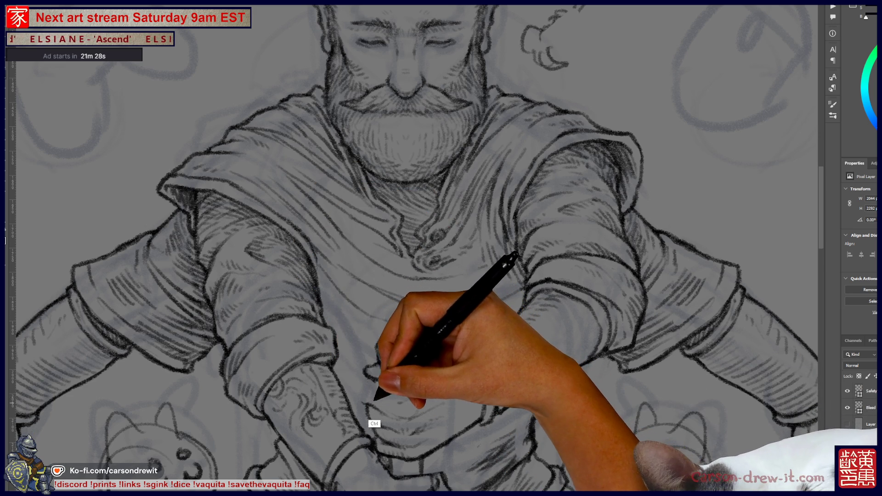
key("ctrl")
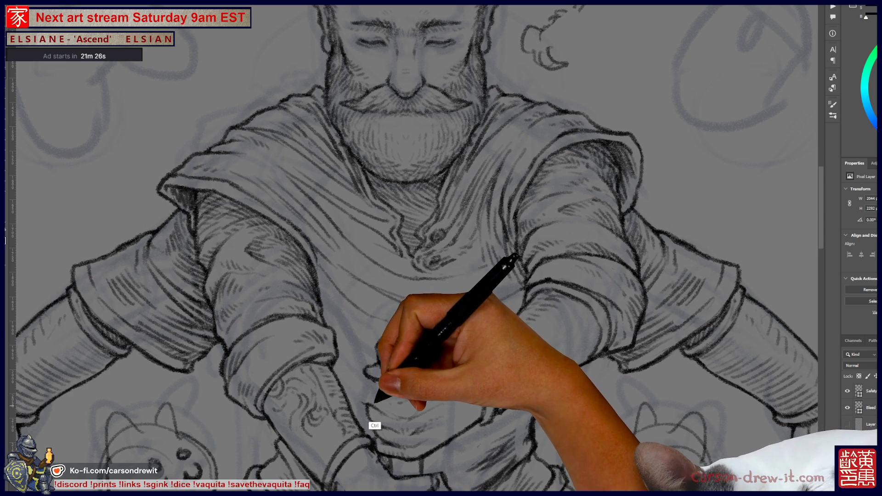
key("ctrl")
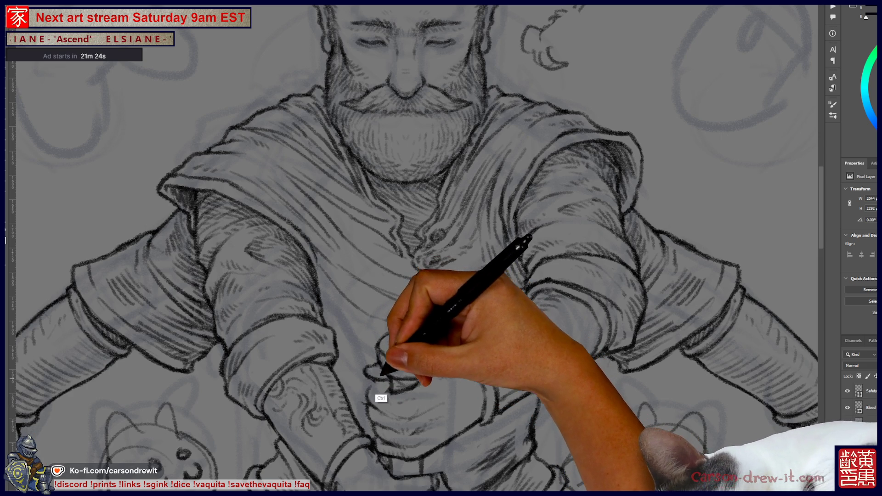
key("ctrl")
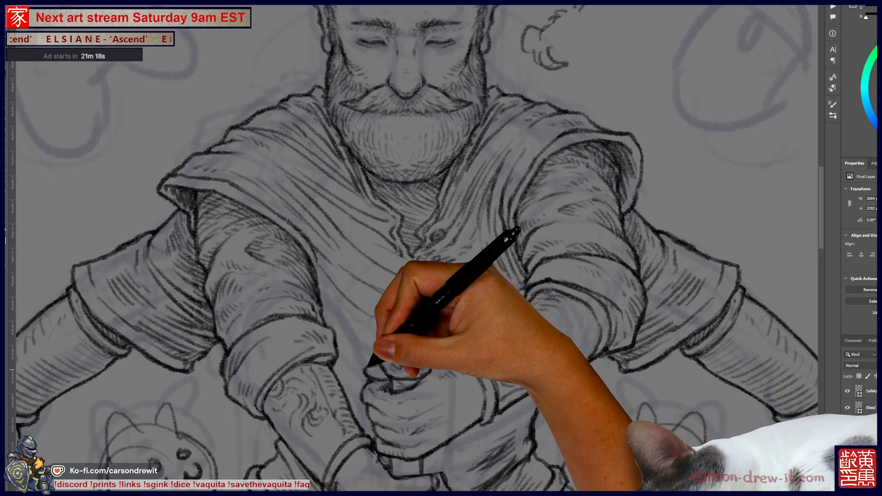
key("ctrl")
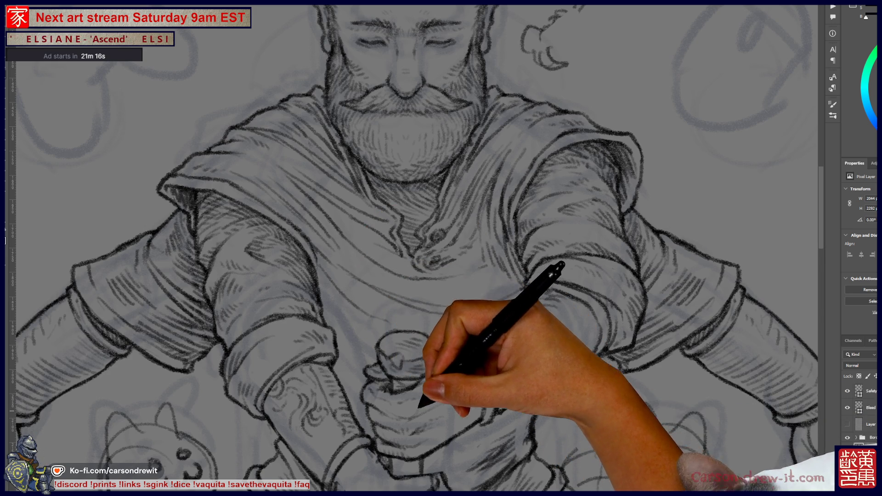
key("ctrl")
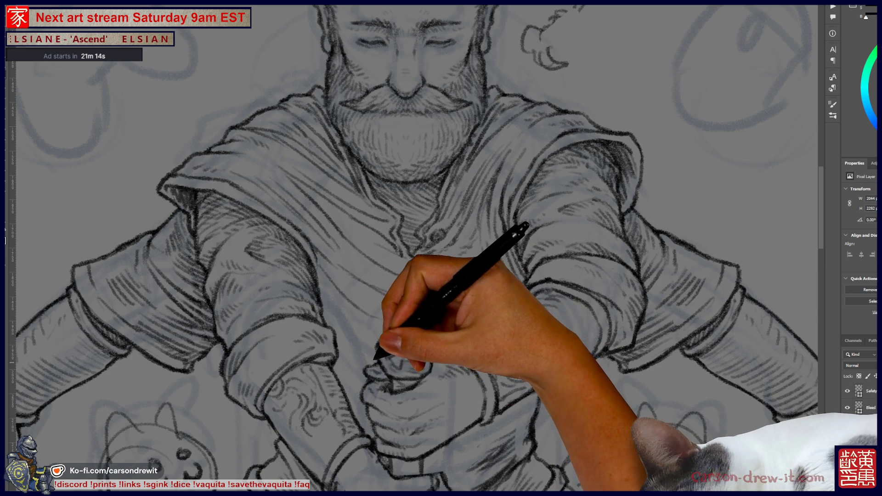
Refine the linework of the fists gripping the sword hilt, then zoom out toward the whole card.
left_click_drag(386, 358, 363, 276)
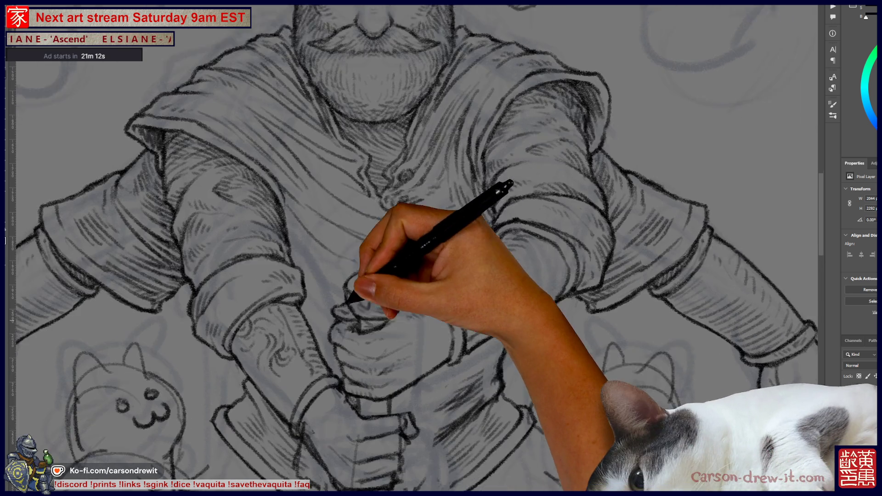
key("ctrl+minus")
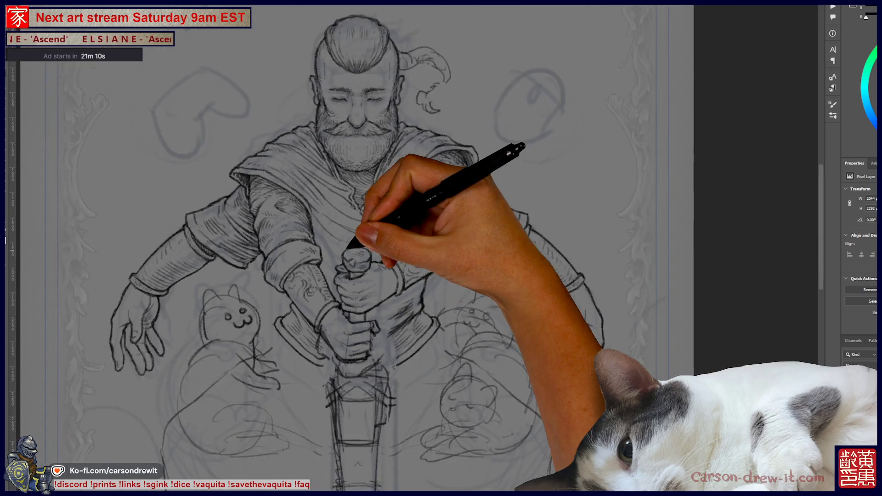
key("ctrl+minus")
key("ctrl+plus")
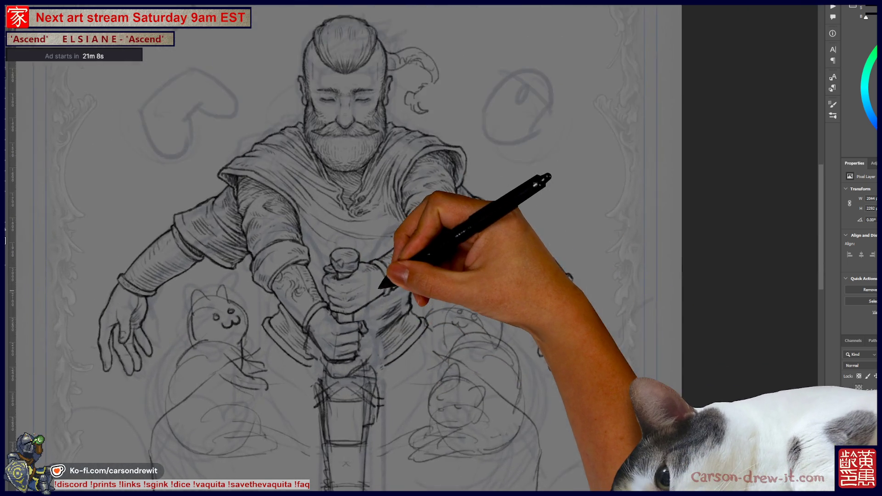
key("ctrl+plus")
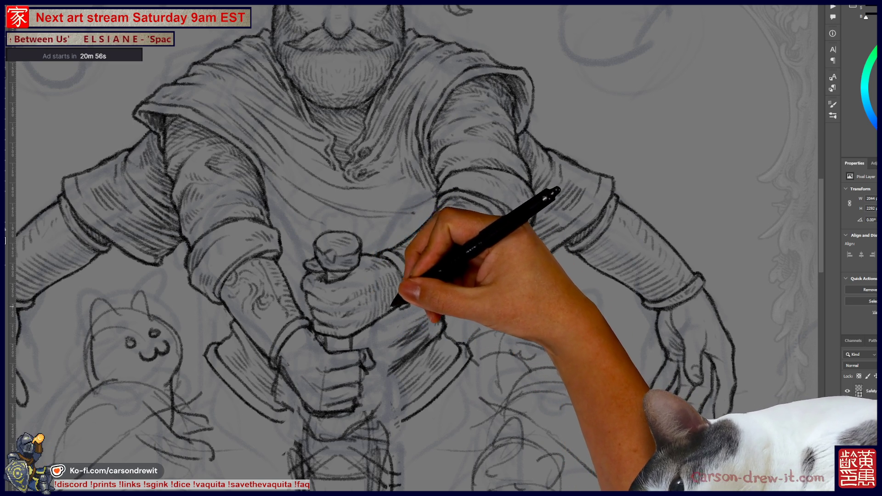
scroll(413, 248, "up", 5)
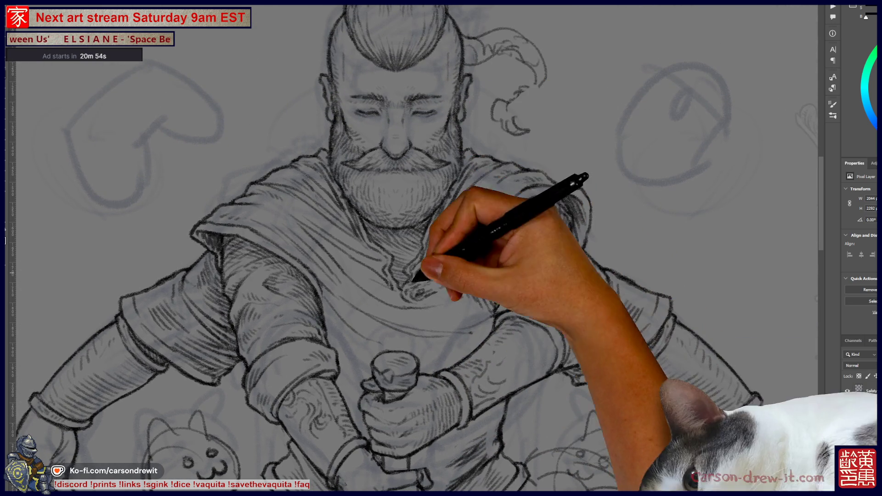
scroll(441, 249, "down", 3)
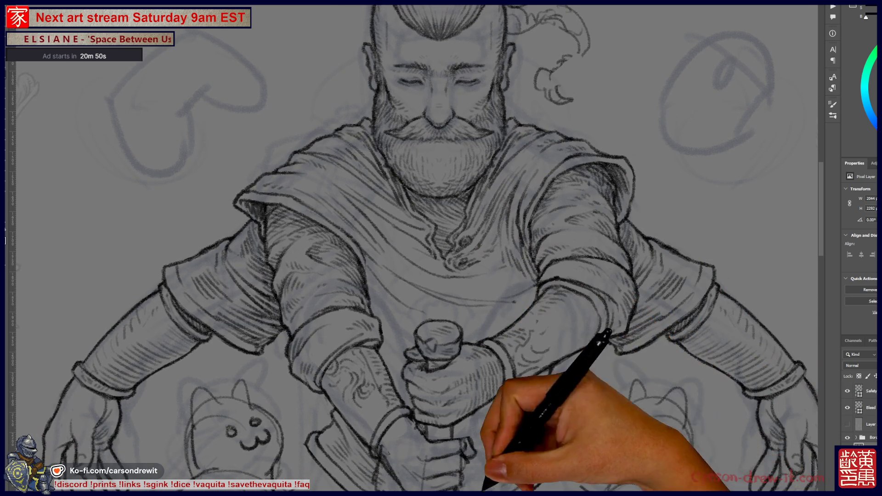
scroll(441, 248, "up", 3)
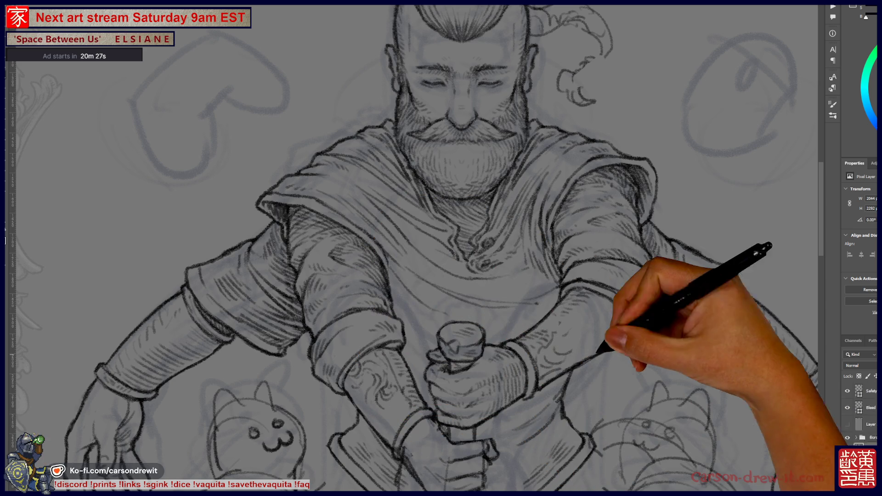
left_click_drag(441, 248, 473, 198)
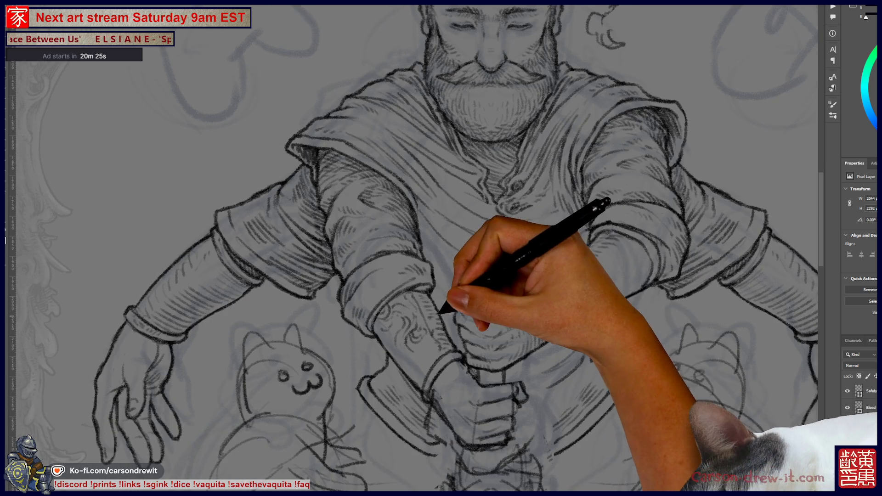
key("ctrl+minus")
key("ctrl+minus")
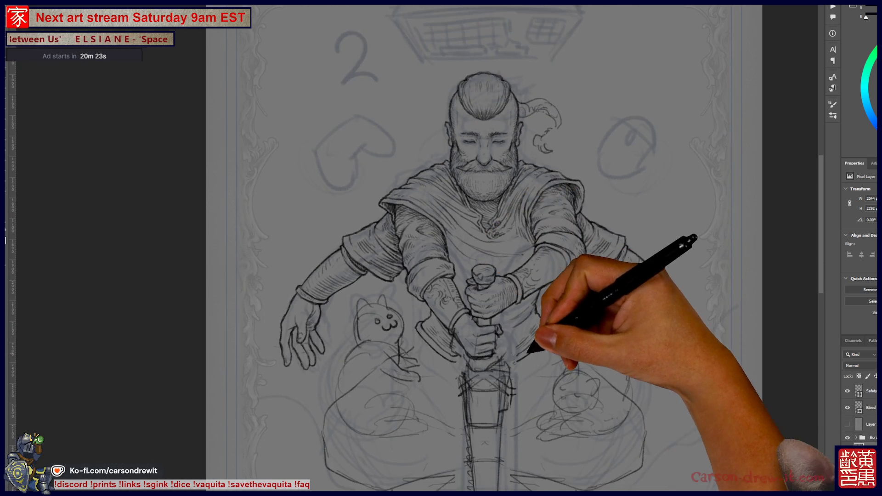
key("ctrl+minus")
Zoom in on the hands and sketch the lower fist's fingers curled around the grip.
left_click_drag(442, 248, 430, 239)
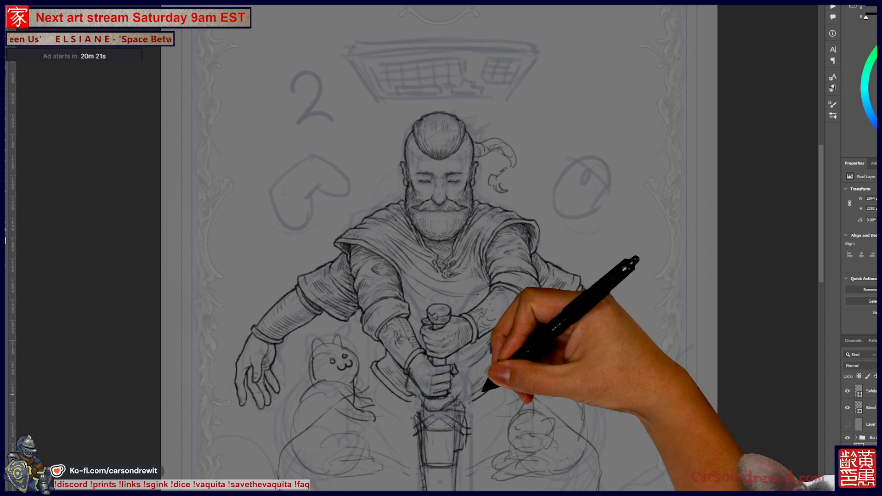
key("ctrl+minus")
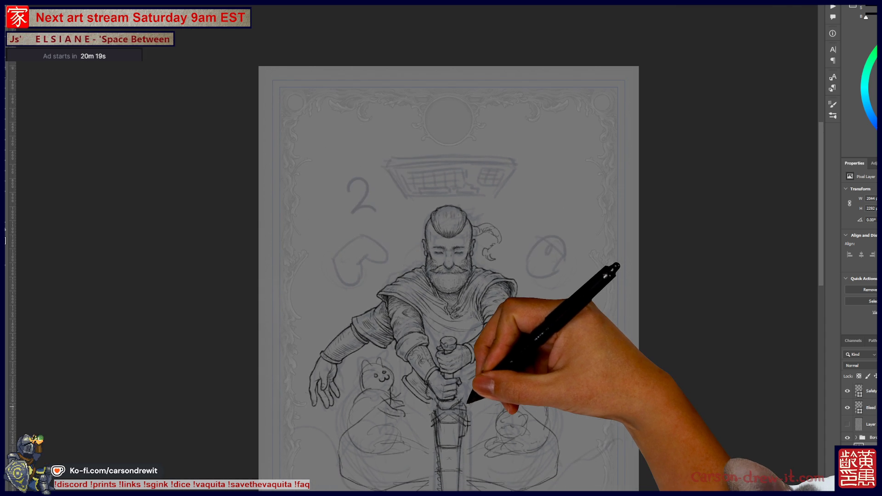
key("ctrl+plus")
key("ctrl+plus")
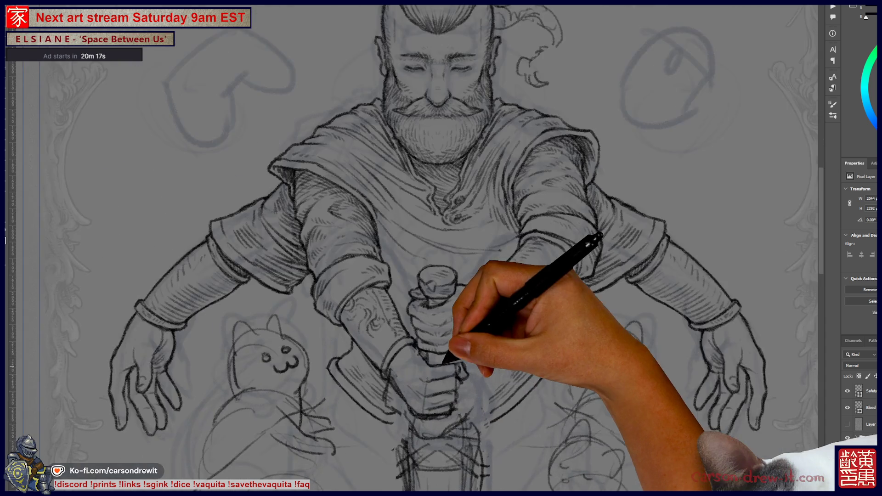
key("ctrl+plus")
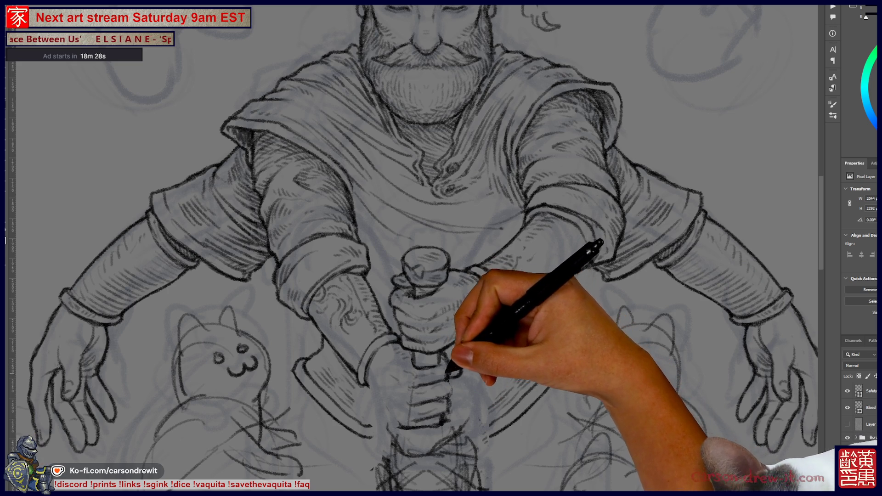
Hatch the left and right forearms with the pencil brush, panning across both arms.
left_click_drag(483, 365, 588, 393)
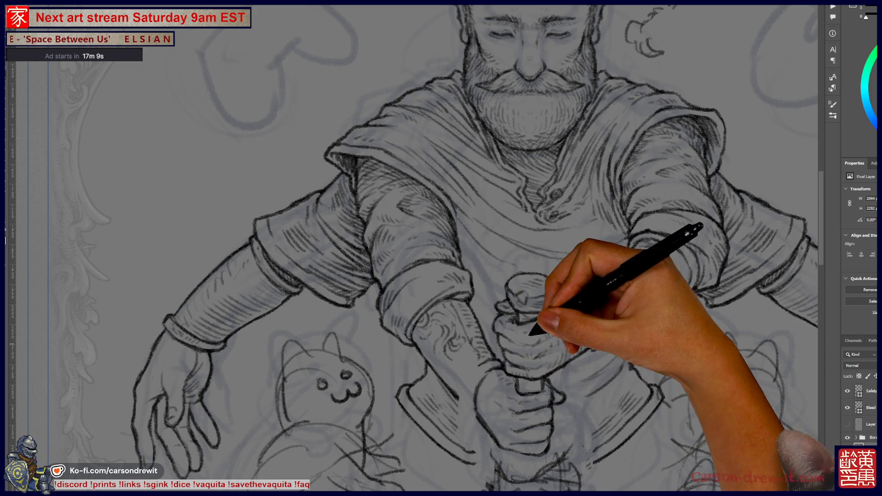
scroll(413, 248, "up", 5)
scroll(414, 249, "down", 3)
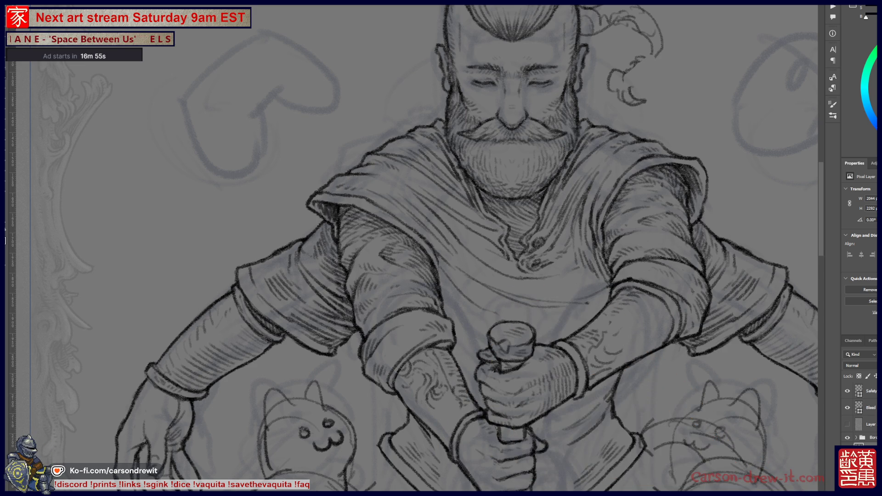
left_click_drag(460, 230, 353, 206)
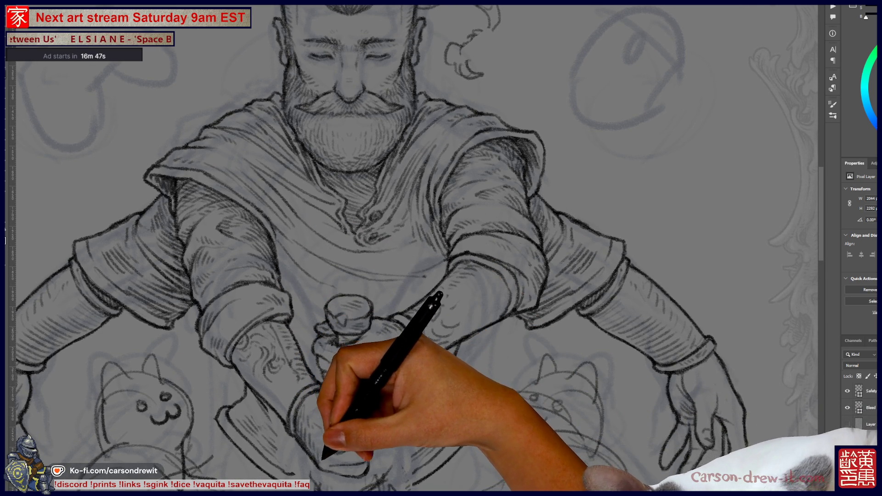
scroll(441, 248, "up", 2)
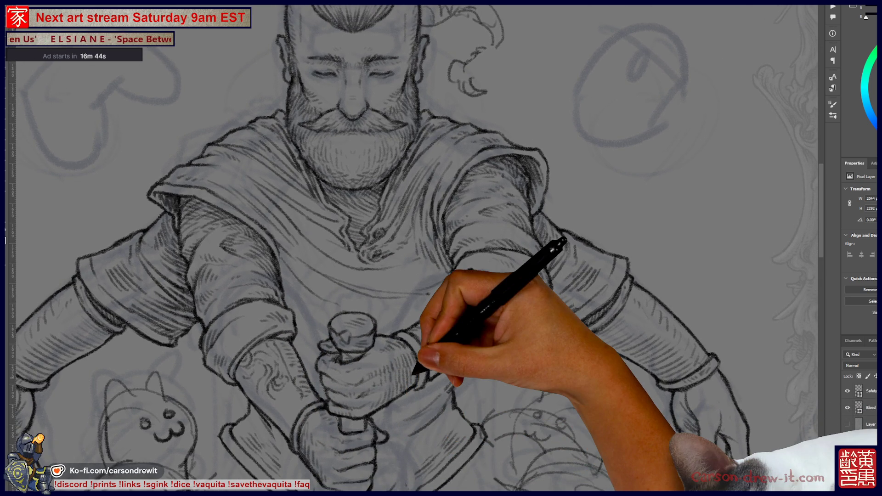
Check the whole card, define the lower fist on the grip, and begin lassoing it.
key("ctrl+0")
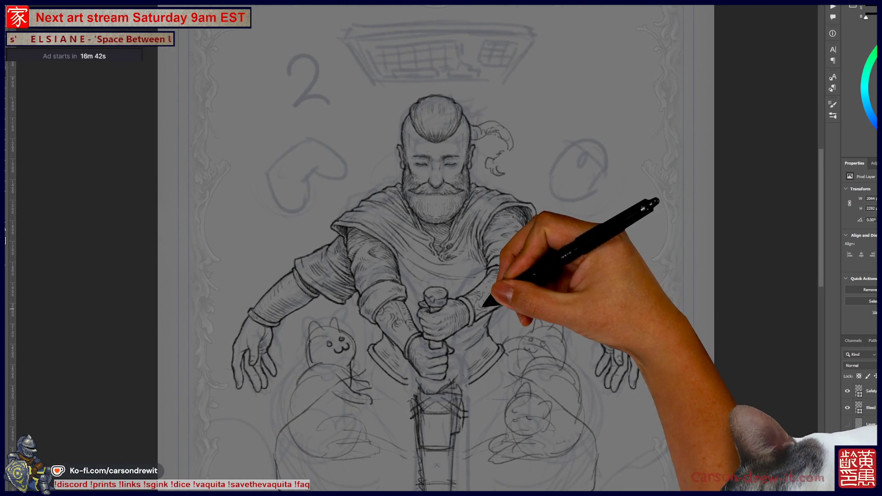
scroll(452, 364, "up", 3)
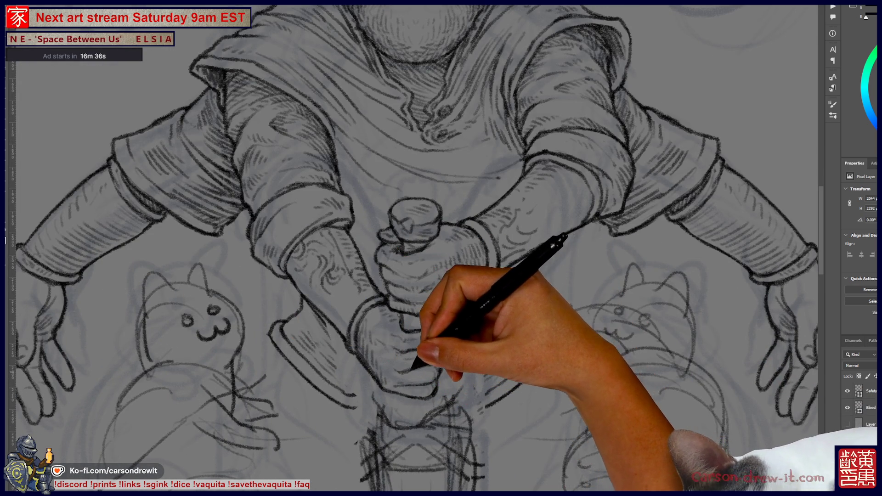
left_click_drag(414, 207, 434, 354)
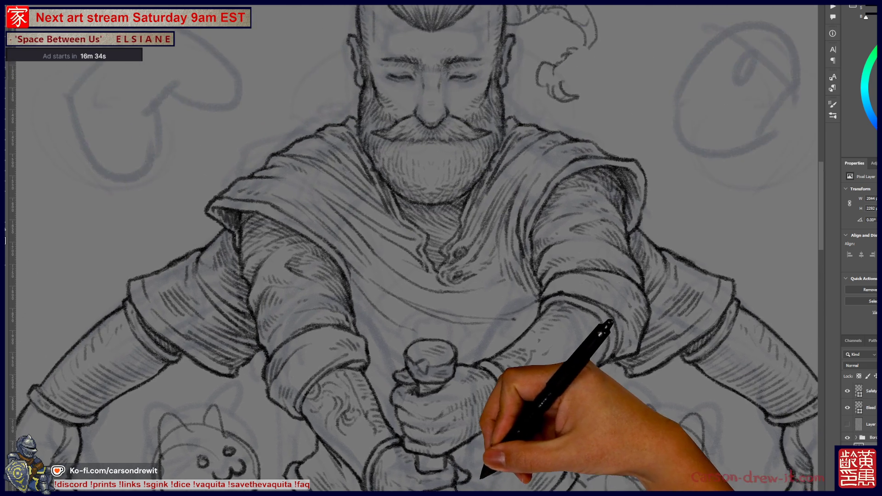
scroll(413, 248, "down", 2)
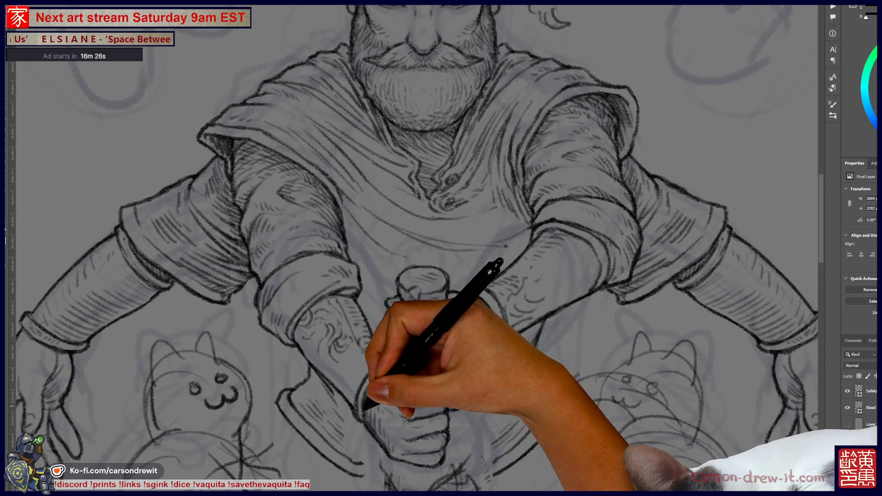
left_click_drag(379, 395, 462, 428)
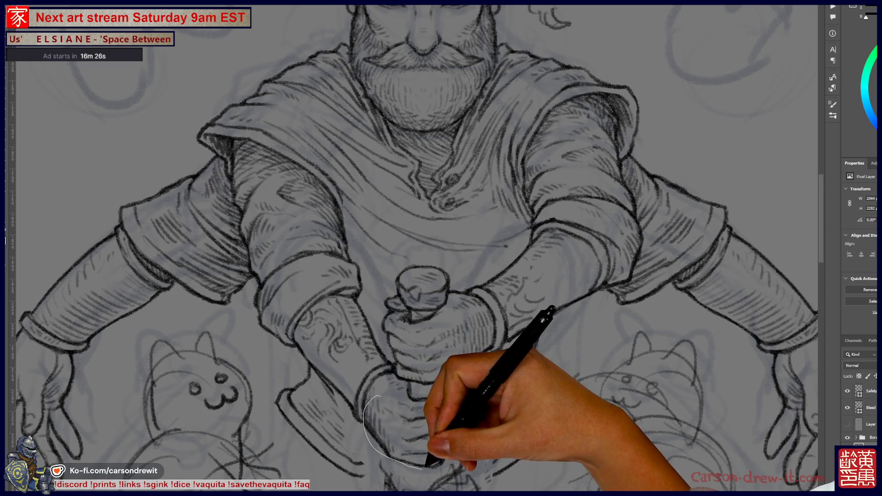
Scale the lassoed lower fist down slightly, cancel the accidental Color Balance, and deselect.
left_click_drag(432, 388, 380, 395)
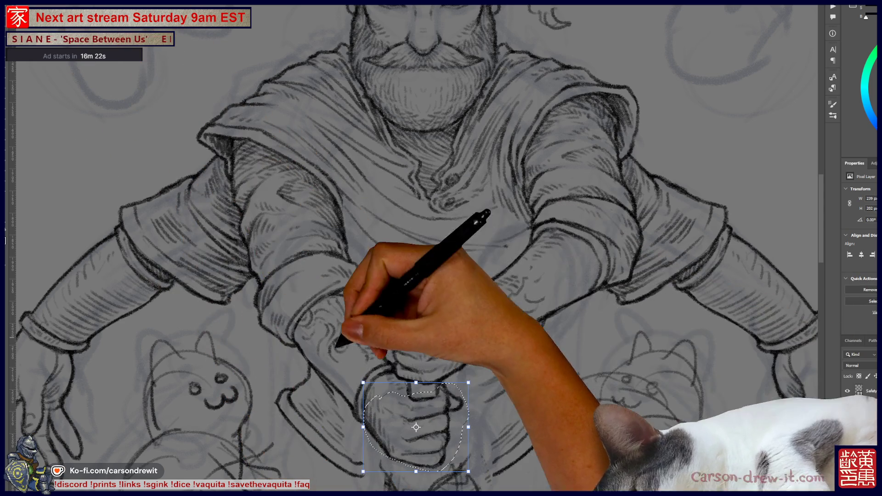
key("ctrl+t")
left_click_drag(370, 388, 371, 390)
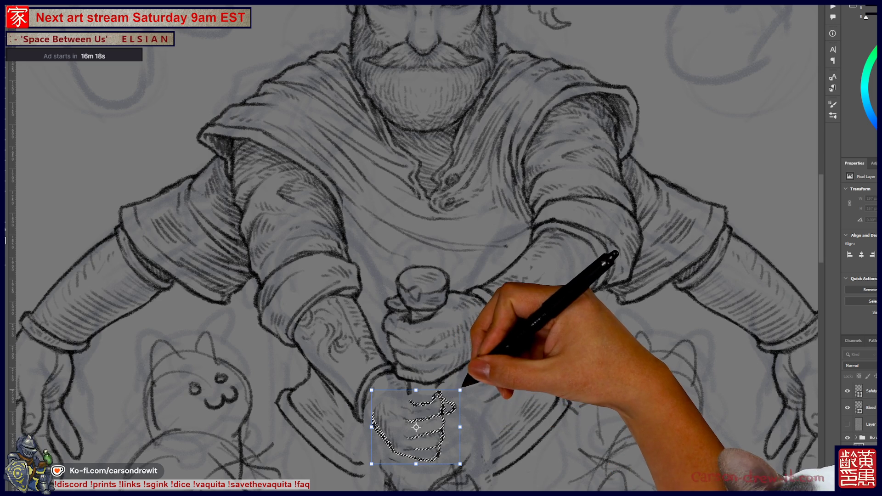
mouse_move(372, 390)
left_mouse_down()
mouse_move(364, 382)
mouse_move(369, 388)
left_mouse_up()
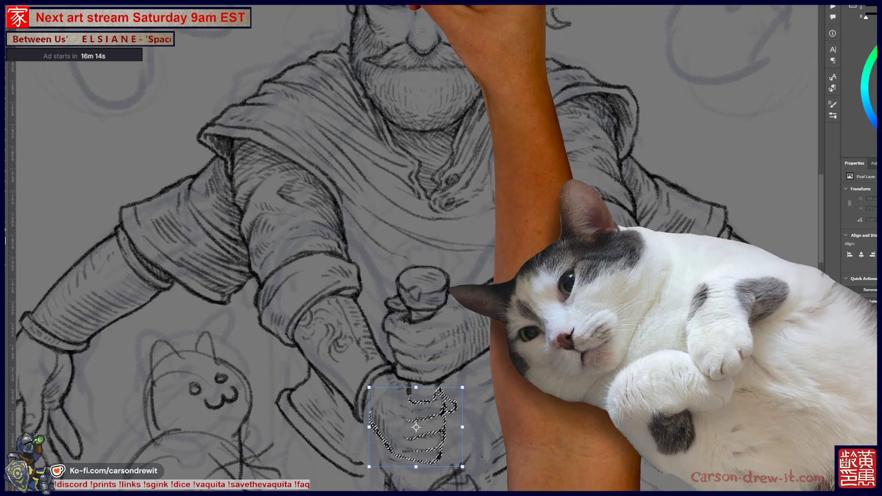
key("ctrl")
key("Return")
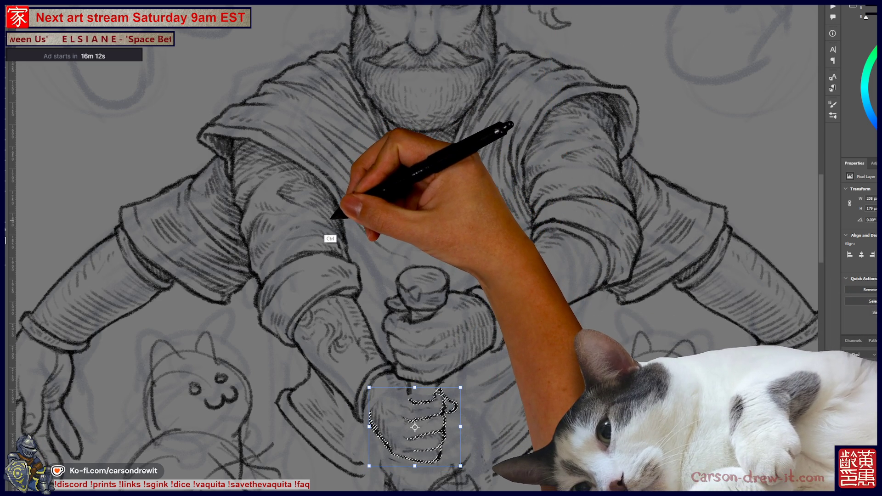
key("ctrl+b")
left_click(566, 129)
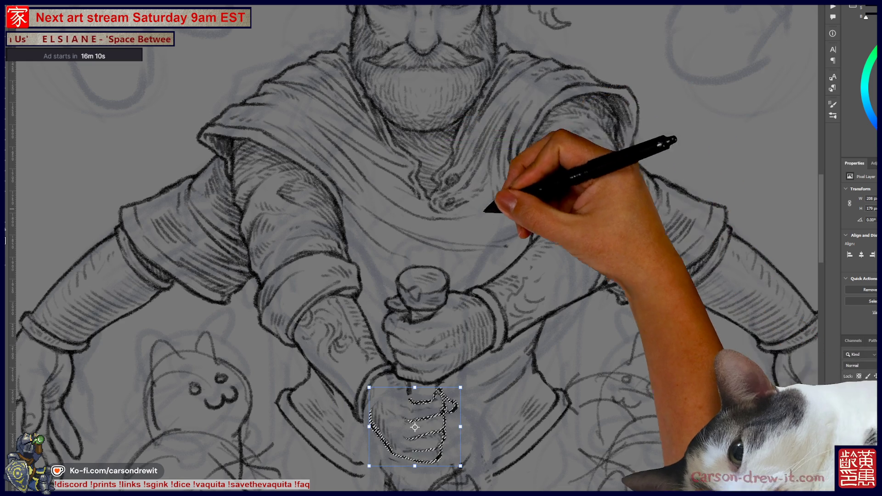
key("ctrl+d")
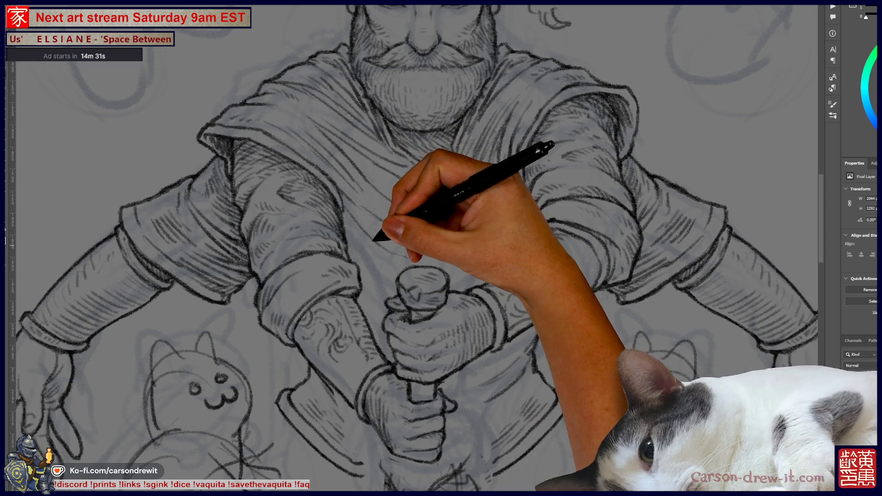
Zoom out to show the full warrior, from topknot through the hatched fists on the hilt to the cats.
key("ctrl+minus")
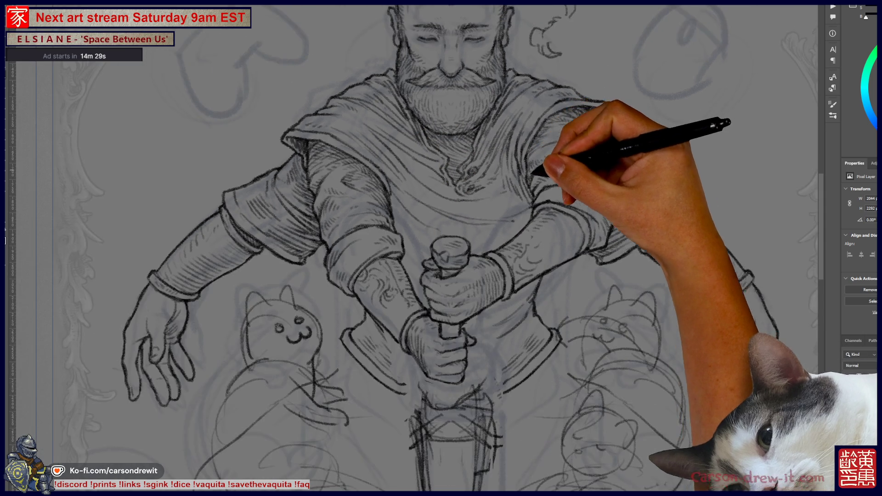
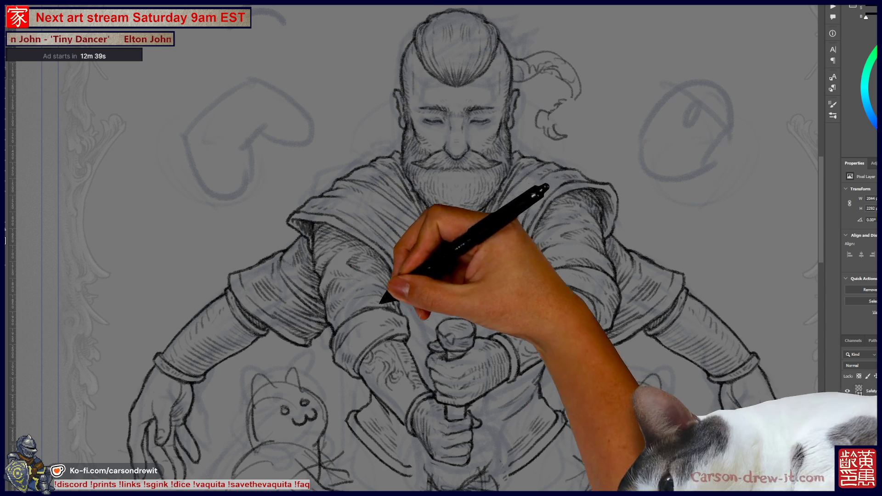
Scroll up, down and sideways across the warrior-and-cats sketch to review it.
scroll(414, 248, "up", 3)
scroll(414, 248, "right", 3)
scroll(441, 248, "down", 3)
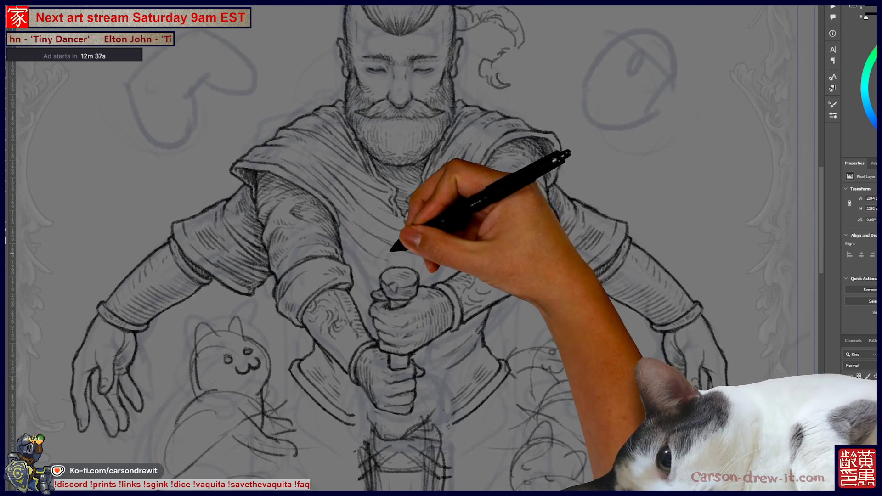
scroll(442, 249, "down", 3)
scroll(441, 248, "left", 2)
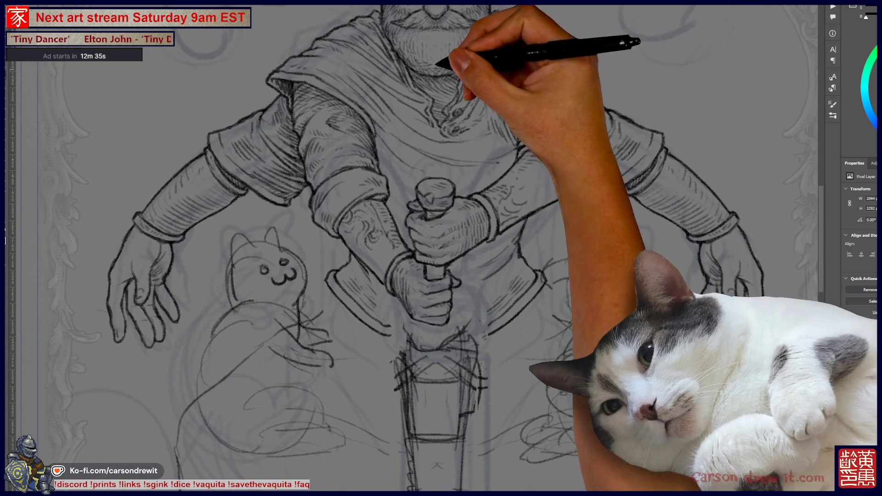
scroll(413, 248, "up", 2)
scroll(413, 248, "right", 1)
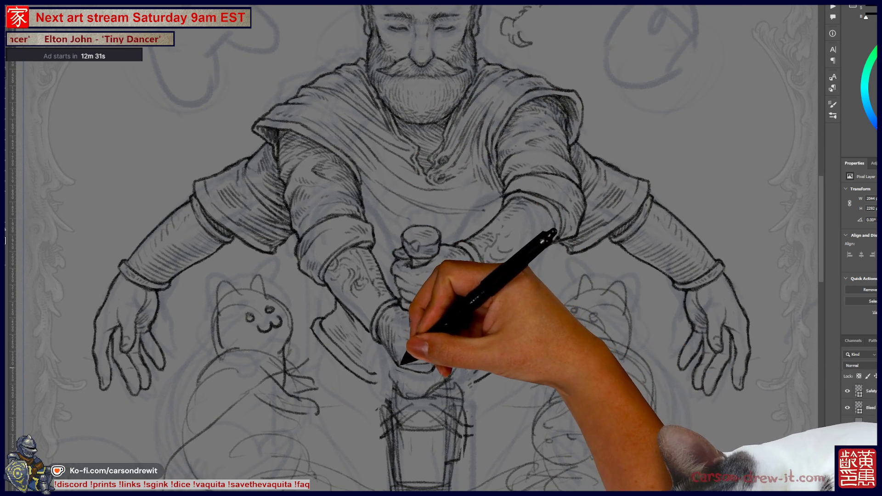
scroll(414, 248, "up", 3)
scroll(414, 249, "up", 1)
scroll(414, 248, "down", 2)
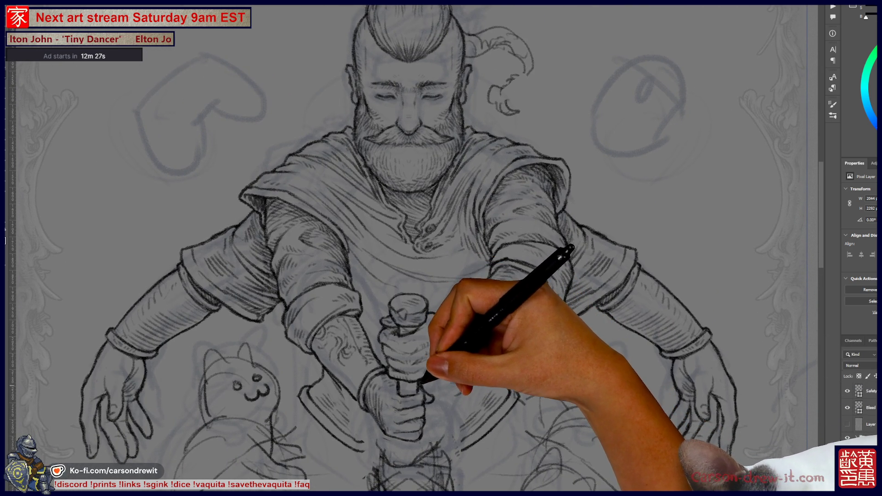
scroll(413, 248, "up", 3)
scroll(414, 248, "down", 4)
scroll(414, 249, "down", 2)
scroll(414, 249, "down", 3)
scroll(441, 249, "down", 1)
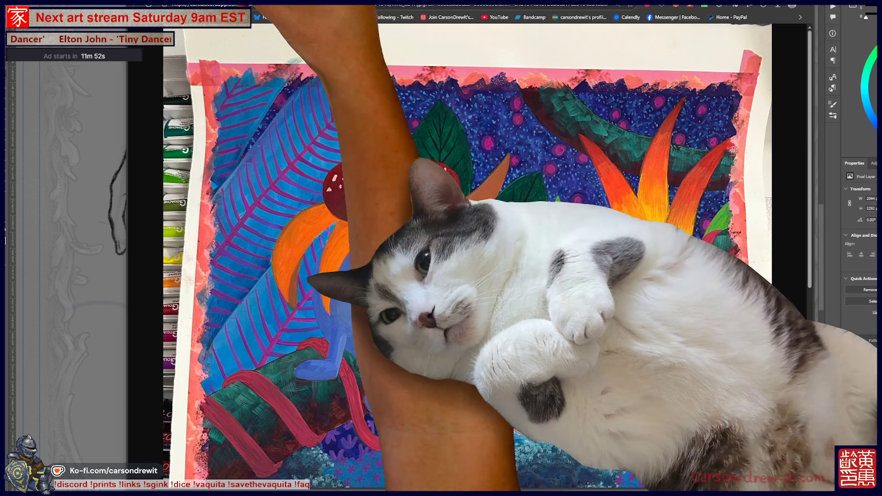
Scroll down the jungle painting photo in the browser to see its details.
scroll(468, 229, "down", 2)
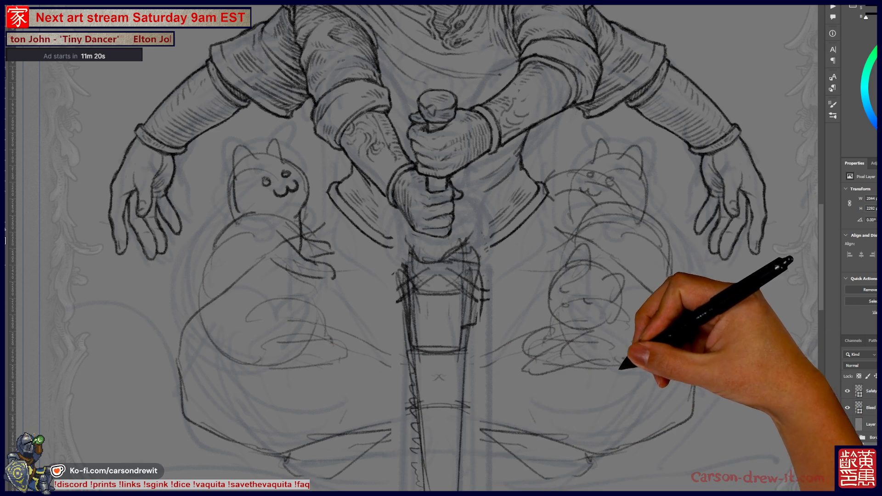
Zoom in and pan to a close-up of the warrior's gripping hands and sword hilt.
scroll(533, 340, "up", 2)
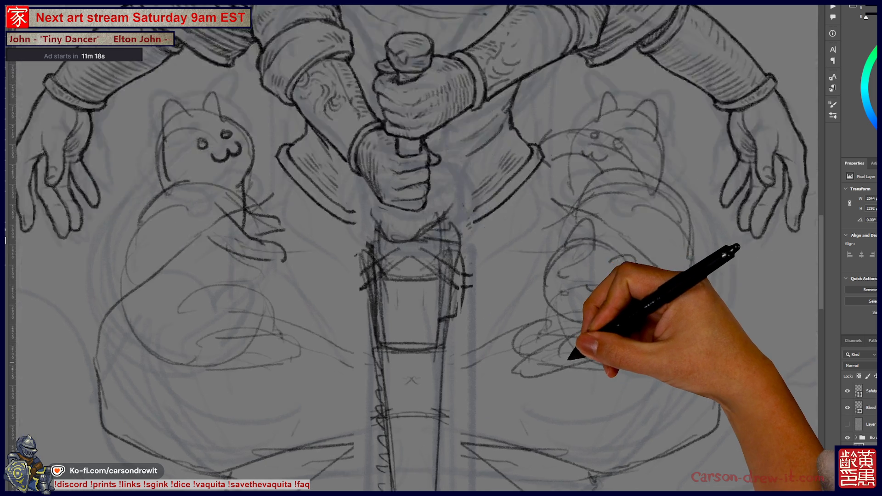
scroll(533, 340, "up", 2)
scroll(533, 339, "up", 2)
left_click_drag(579, 366, 594, 381)
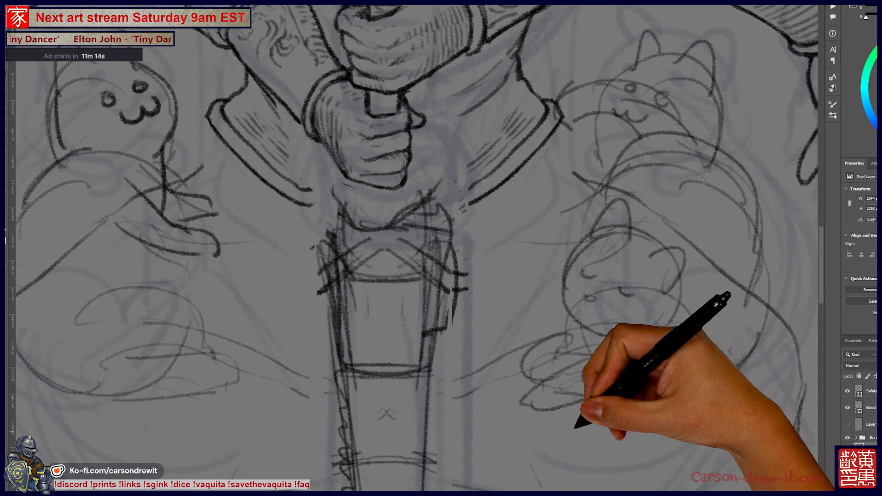
left_click_drag(372, 216, 449, 340)
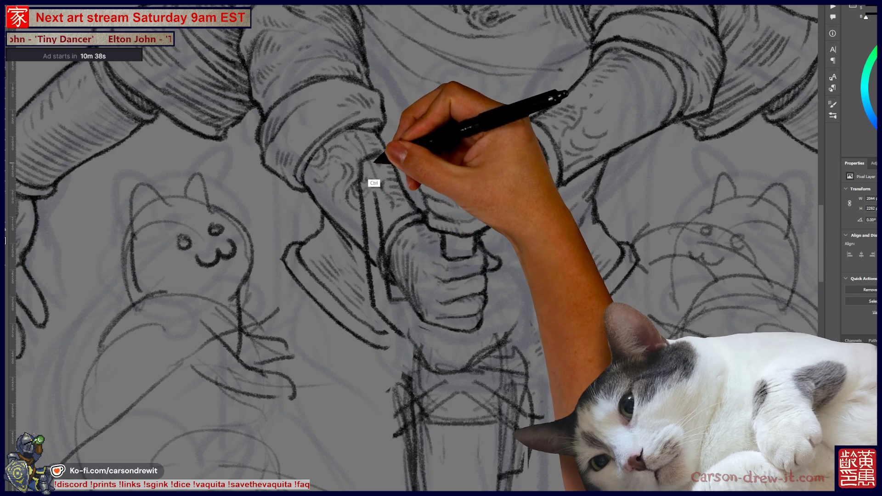
Begin sketching darker pencil lines for the sword pommel and blade around the hands.
key("ctrl")
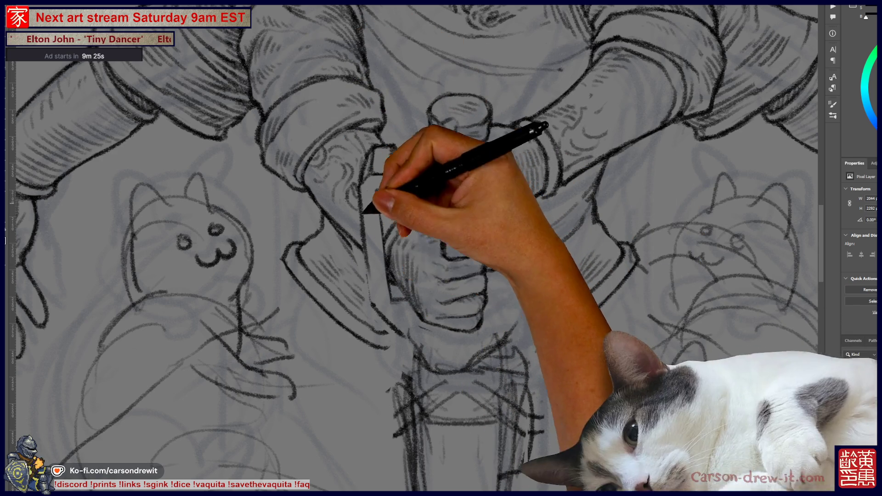
Darken the blade's left edge and guard lines, then zoom out to check the card and back in.
left_click_drag(367, 243, 374, 305)
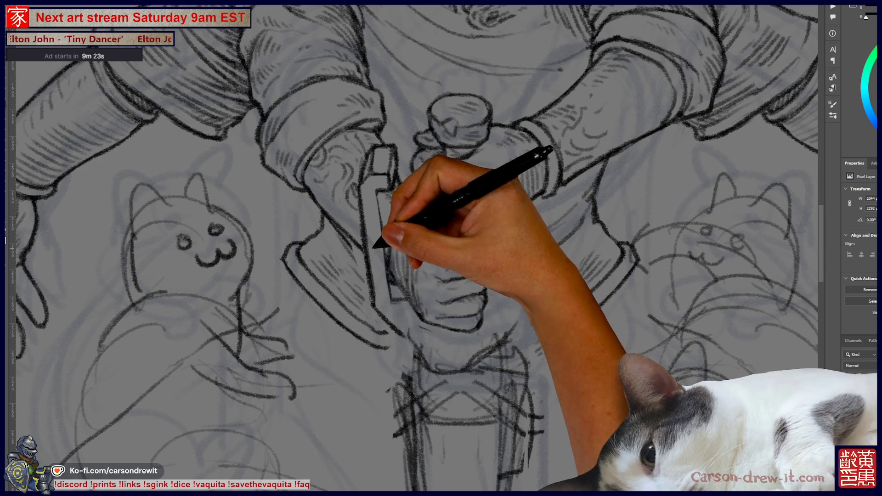
mouse_move(373, 246)
left_mouse_down()
mouse_move(380, 202)
mouse_move(386, 292)
left_mouse_up()
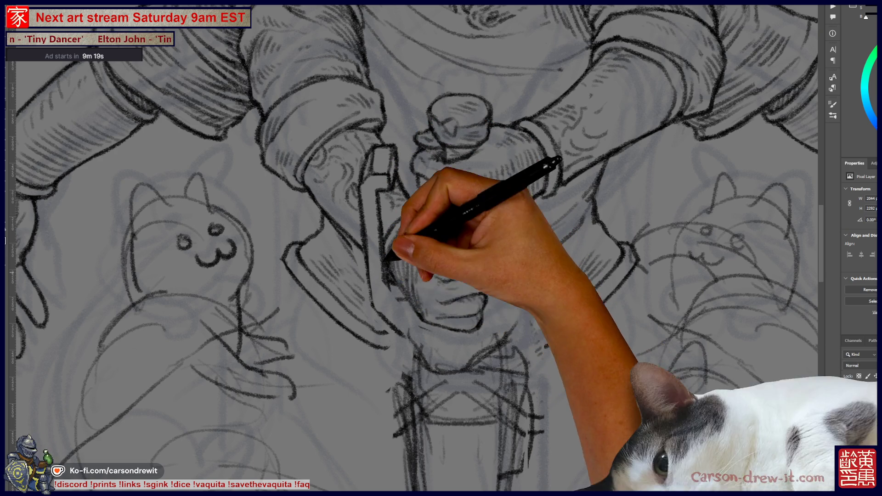
left_click_drag(375, 203, 385, 297)
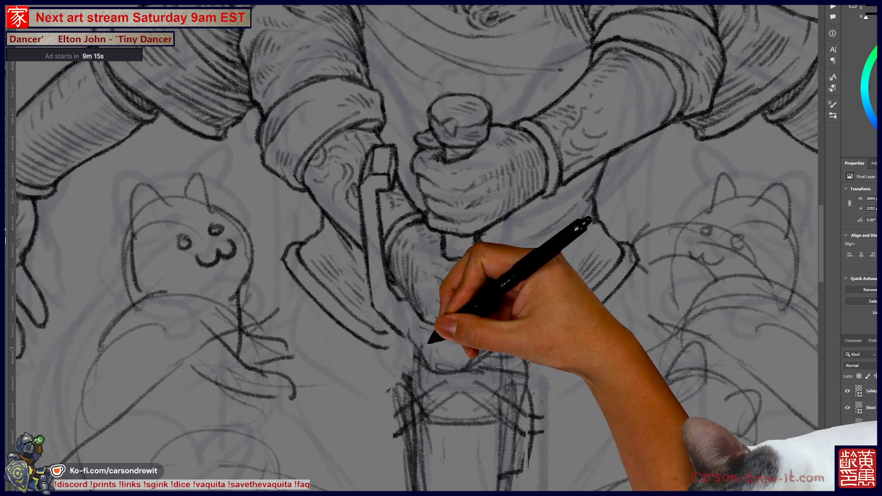
left_click_drag(375, 296, 388, 318)
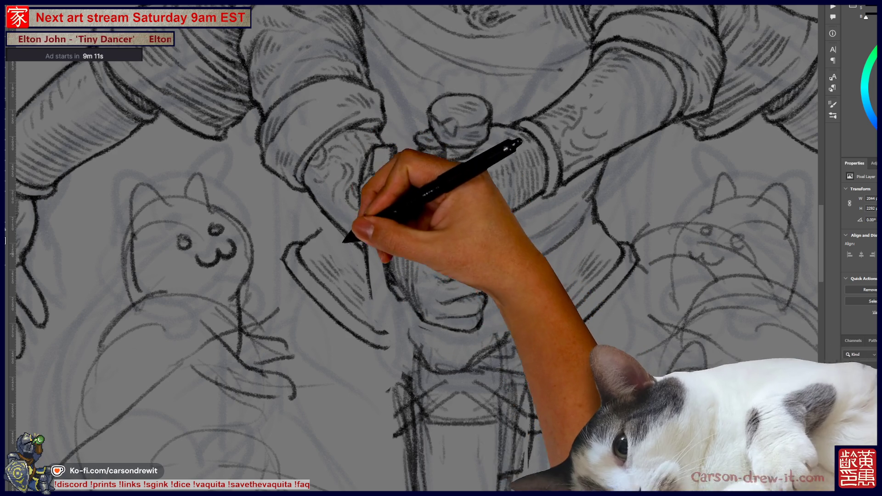
left_click_drag(360, 247, 374, 296)
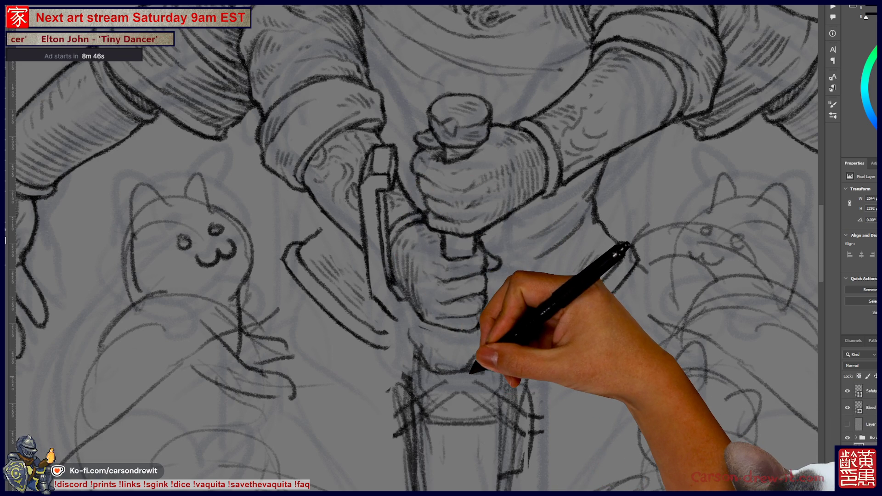
key("ctrl+minus")
key("ctrl+minus")
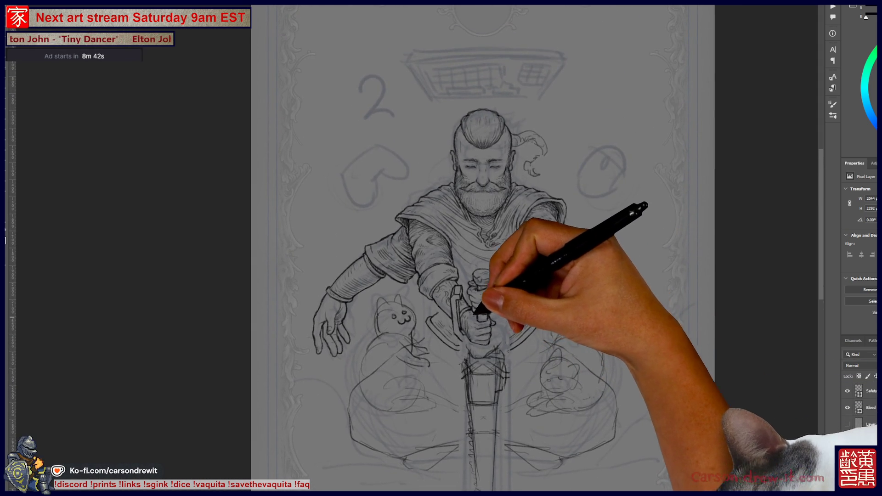
key("ctrl+plus")
key("ctrl+plus")
key("ctrl+plus")
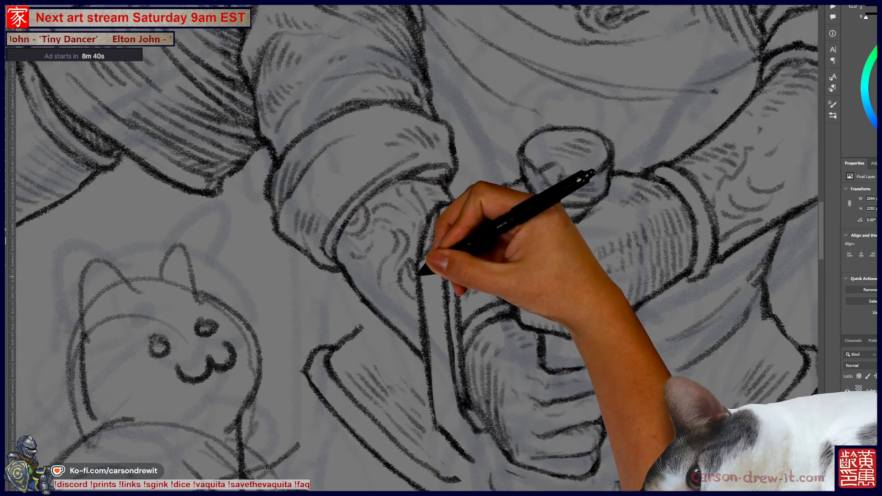